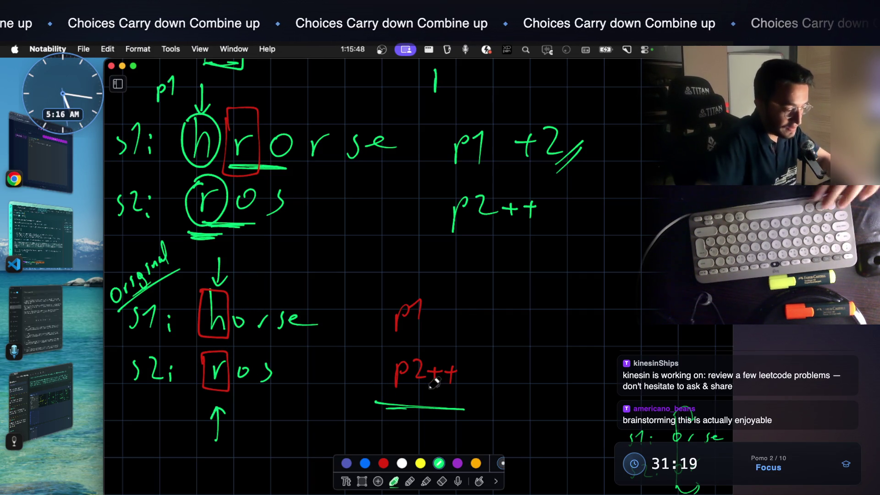
Switch to red ink and underline the p2++ note under the Original horse/ros example
left_click(384, 463)
mouse_move(463, 399)
left_mouse_down()
mouse_move(393, 404)
mouse_move(444, 402)
left_mouse_up()
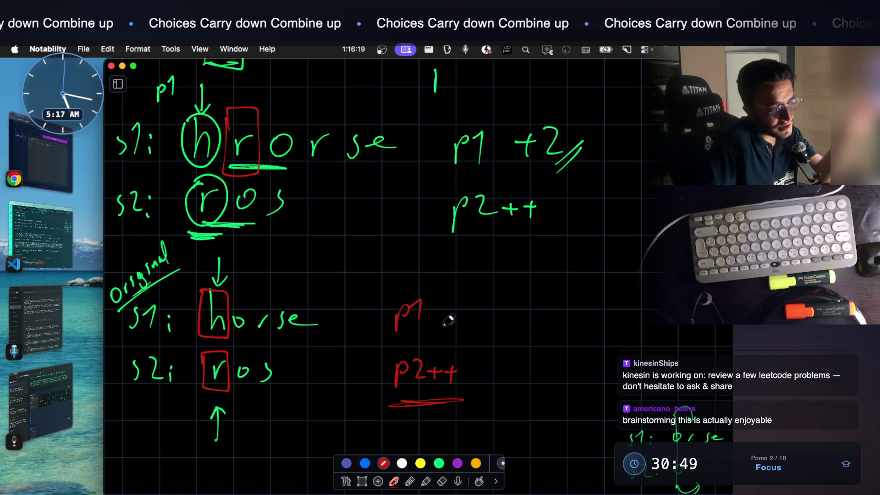
scroll(427, 312, "down", 5)
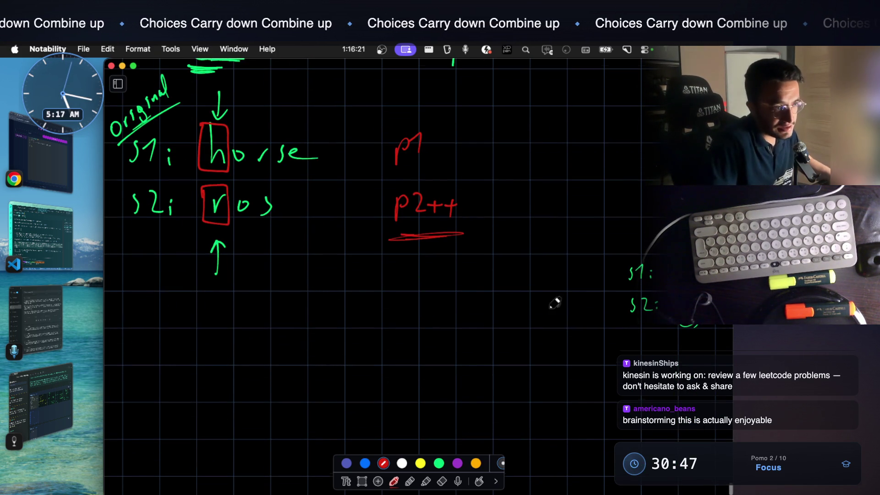
left_click(362, 481)
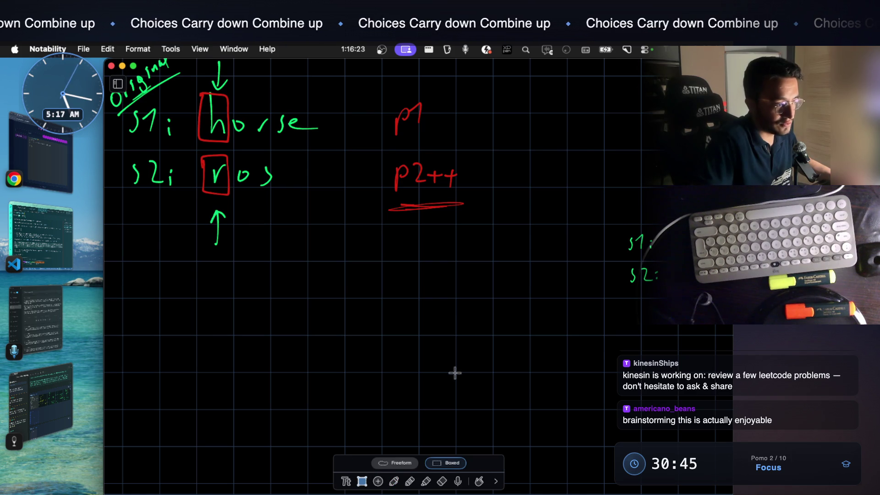
Drag the s1/s2 'orse'/'or' sketch to the page centre and shrink it slightly
mouse_move(620, 213)
left_mouse_down()
mouse_move(730, 350)
mouse_move(438, 391)
mouse_move(626, 494)
left_mouse_up()
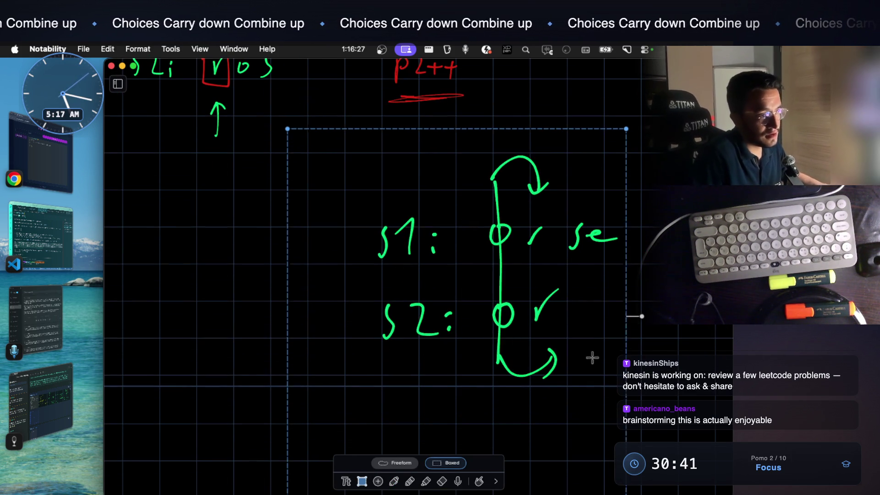
mouse_move(626, 129)
left_mouse_down()
mouse_move(580, 169)
mouse_move(578, 183)
left_mouse_up()
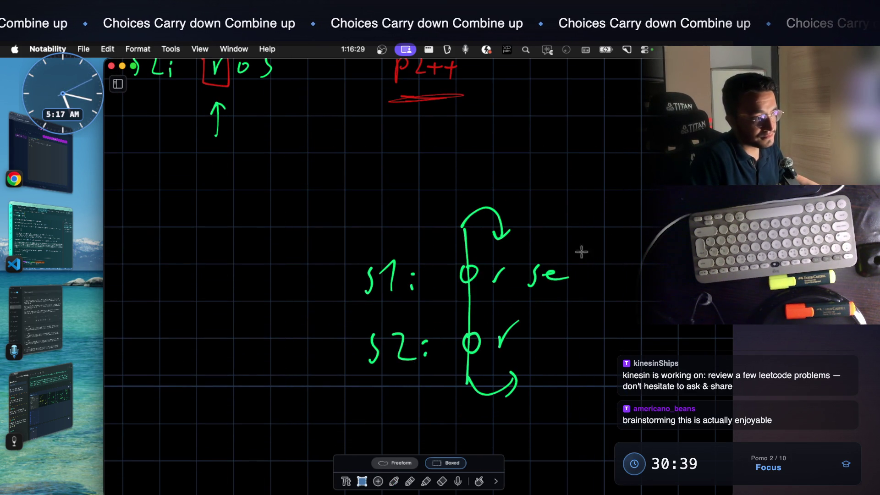
left_click(394, 482)
scroll(462, 341, "down", 3)
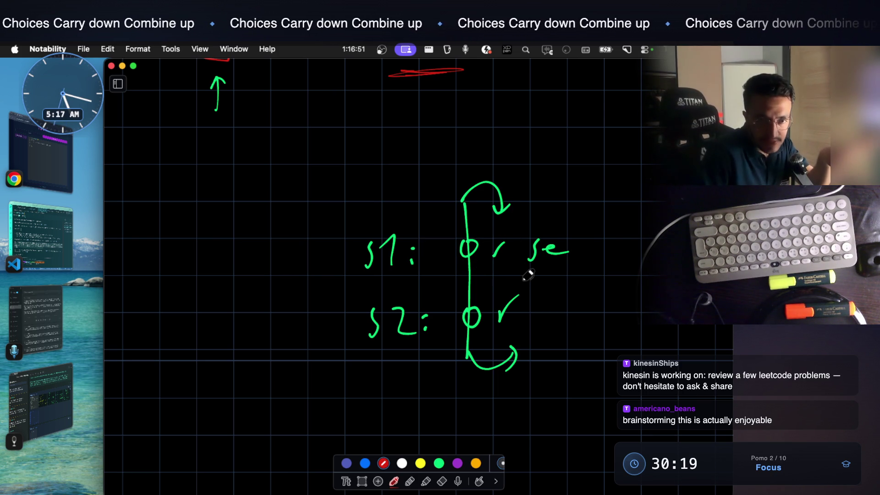
Write p1+ and p2+ in red beside the s1/s2 sketch
mouse_move(606, 322)
left_mouse_down()
mouse_move(623, 297)
mouse_move(637, 316)
mouse_move(656, 296)
left_mouse_up()
left_click_drag(612, 363, 610, 385)
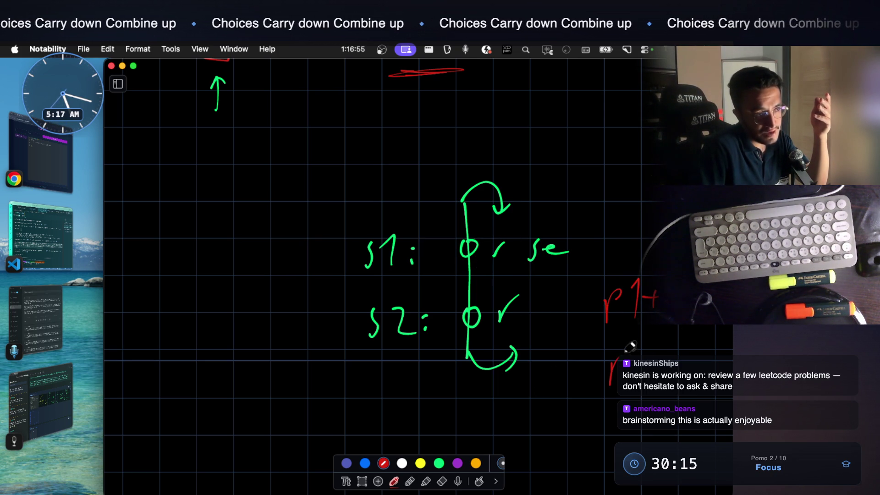
mouse_move(685, 366)
left_mouse_down()
mouse_move(699, 364)
mouse_move(691, 370)
left_mouse_up()
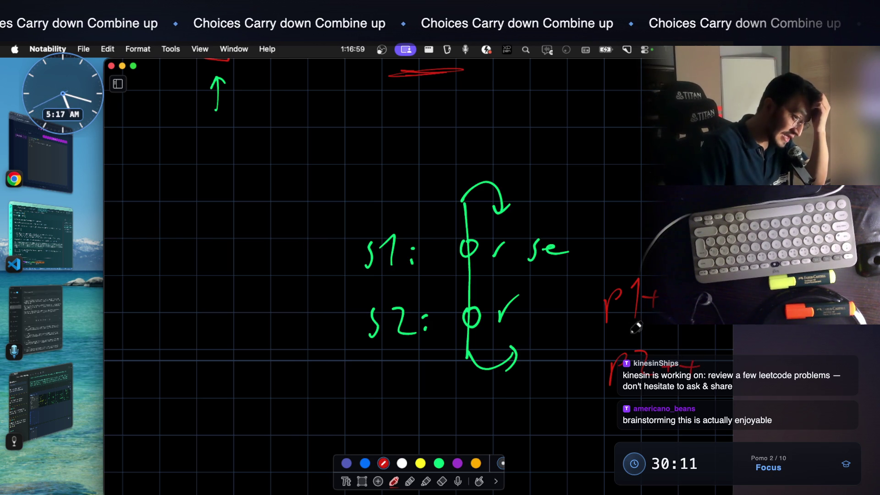
Draw a red line down the first column and loop the remaining 'rse' and 'r'
left_click_drag(474, 196, 475, 352)
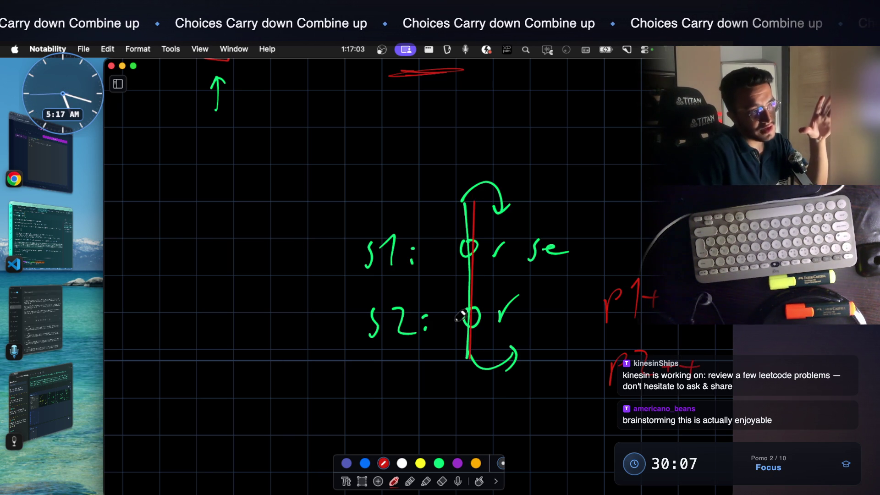
mouse_move(514, 222)
left_mouse_down()
mouse_move(489, 280)
mouse_move(504, 332)
mouse_move(561, 324)
mouse_move(584, 232)
mouse_move(552, 236)
left_mouse_up()
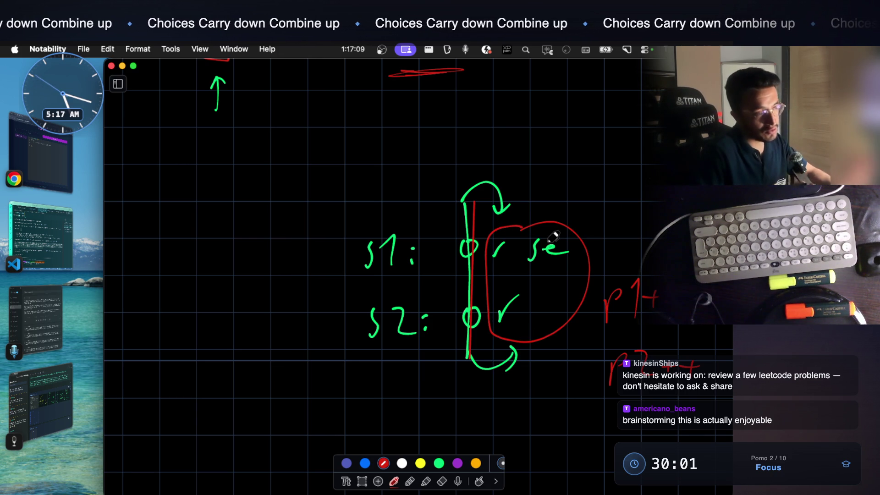
scroll(553, 236, "up", 5)
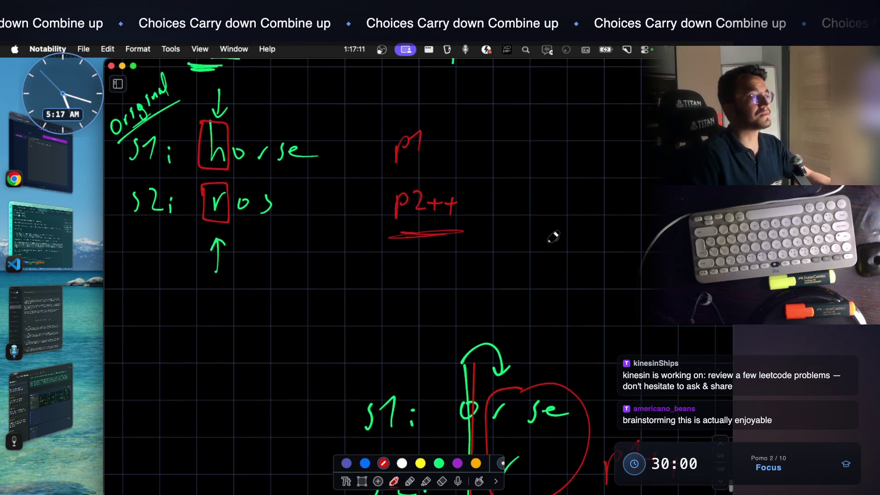
Add ++ after the red p1 beside the Original example so it reads p1++
scroll(553, 236, "up", 1)
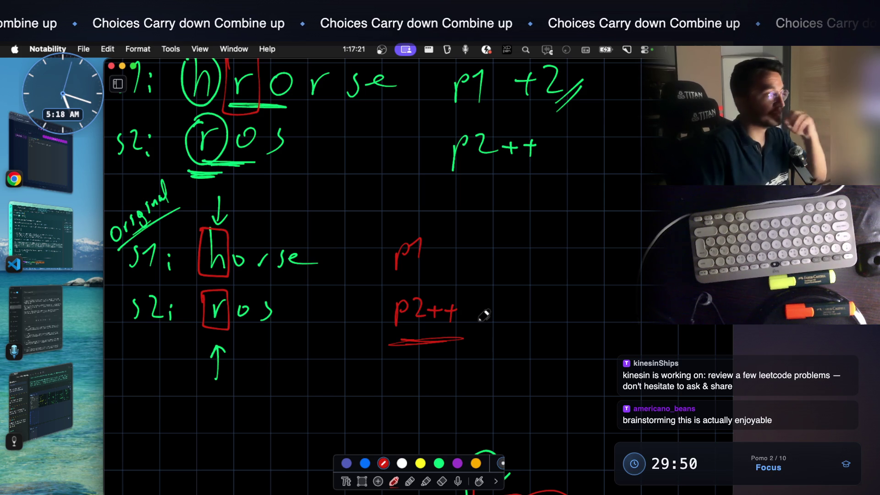
mouse_move(433, 253)
left_mouse_down()
mouse_move(451, 253)
mouse_move(442, 260)
left_mouse_up()
mouse_move(457, 253)
left_mouse_down()
mouse_move(465, 252)
mouse_move(461, 259)
left_mouse_up()
scroll(339, 310, "up", 5)
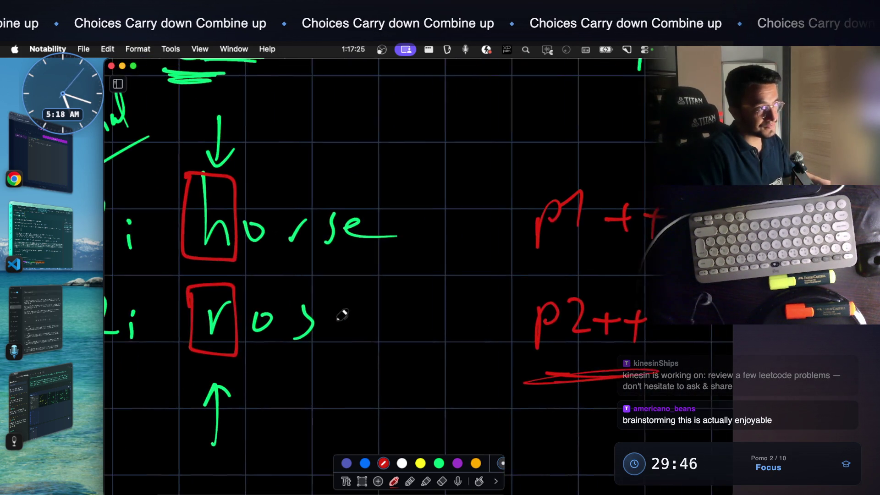
scroll(344, 314, "down", 5)
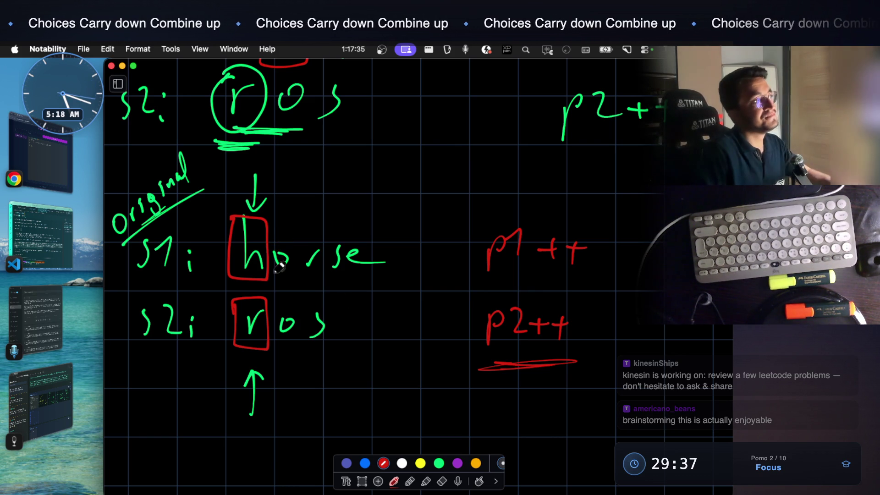
scroll(283, 246, "up", 5)
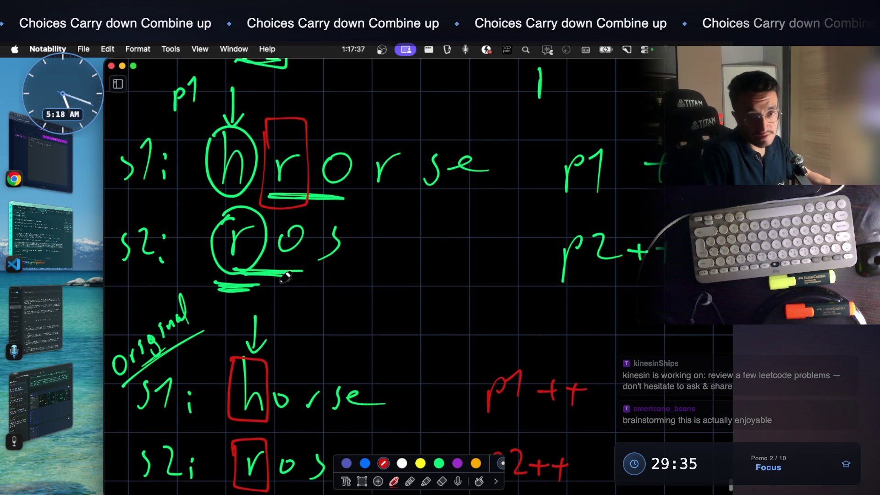
scroll(285, 277, "down", 2)
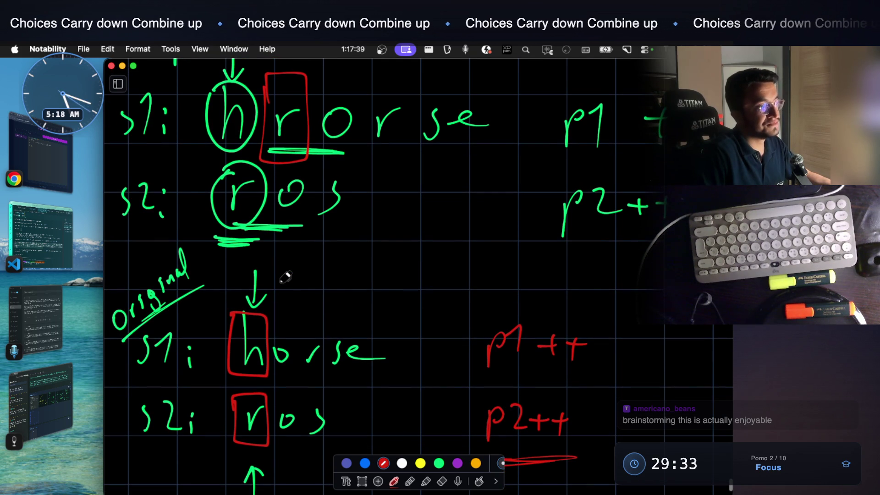
scroll(286, 276, "up", 2)
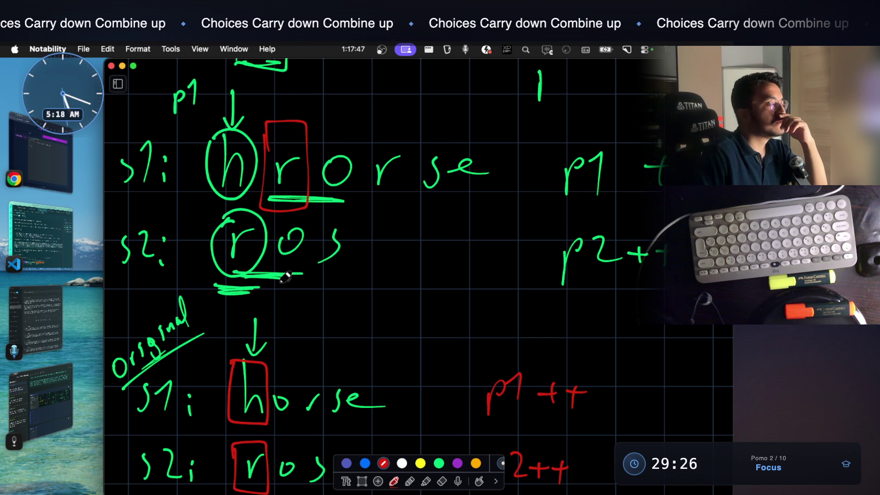
scroll(481, 376, "down", 1)
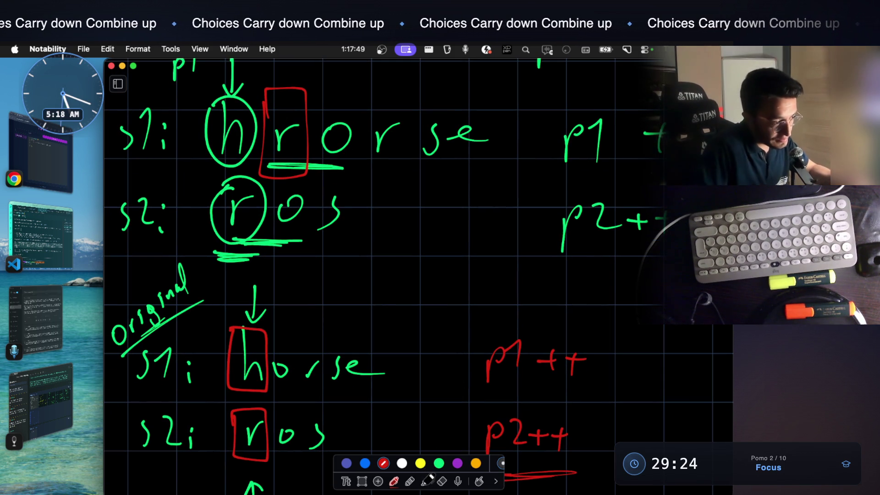
Erase the ++ after p1 and switch the pen to green ink
left_click(448, 479)
scroll(566, 358, "down", 3)
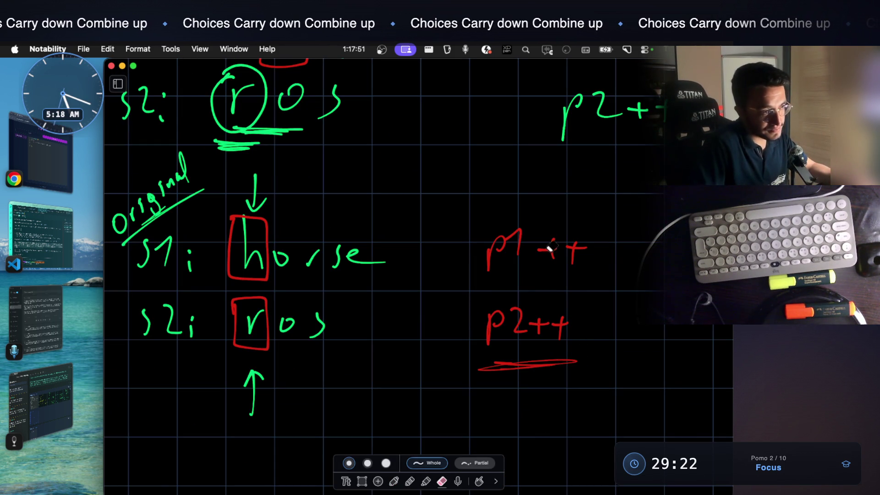
left_click(395, 480)
left_click(439, 463)
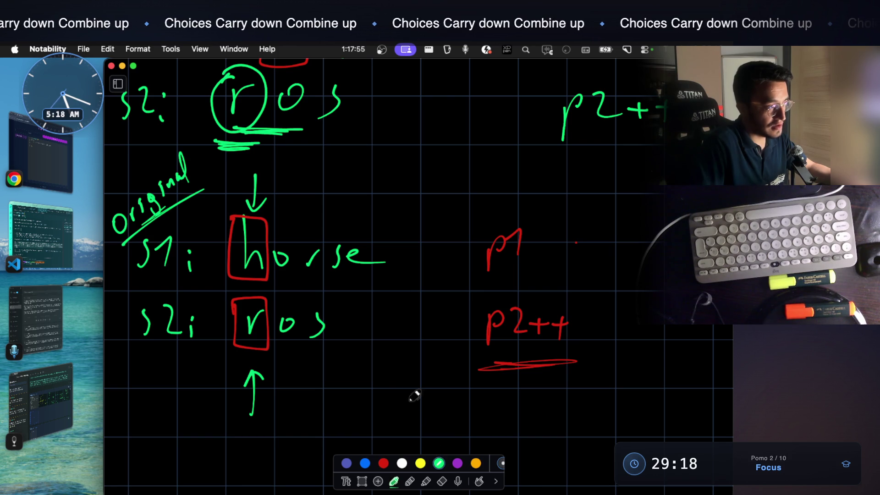
scroll(412, 403, "up", 3)
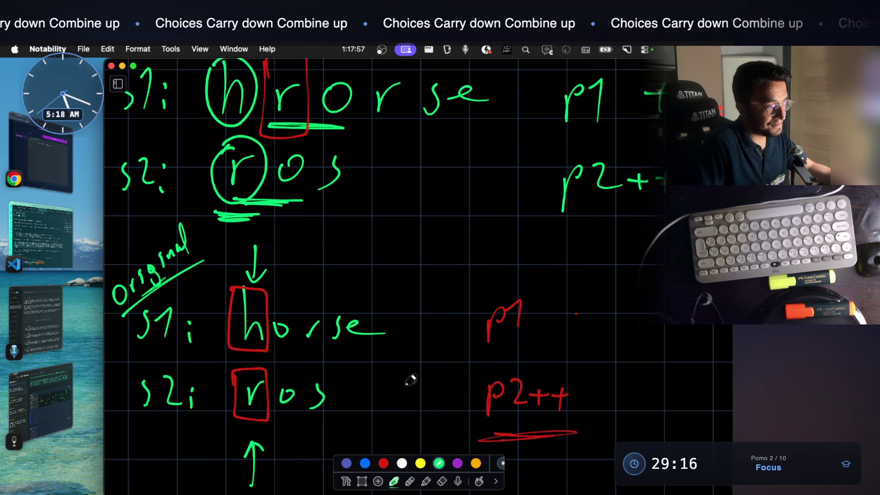
scroll(411, 375, "up", 1)
scroll(322, 327, "down", 1)
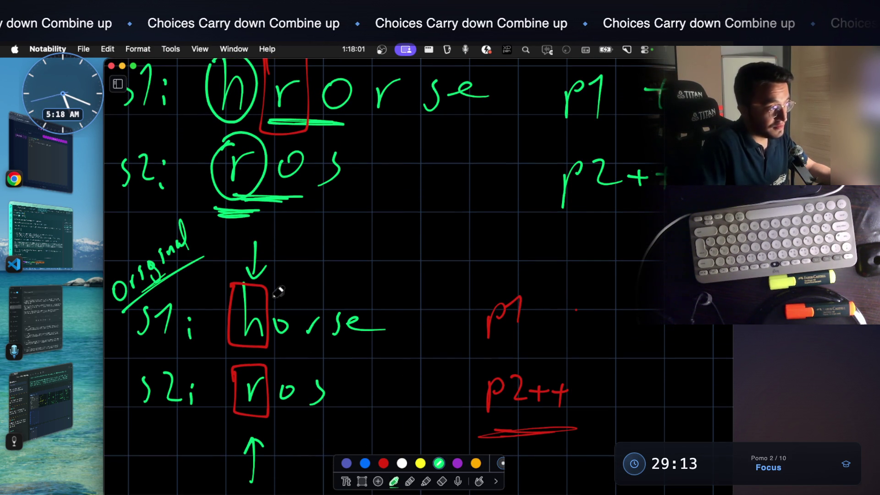
scroll(282, 298, "down", 10)
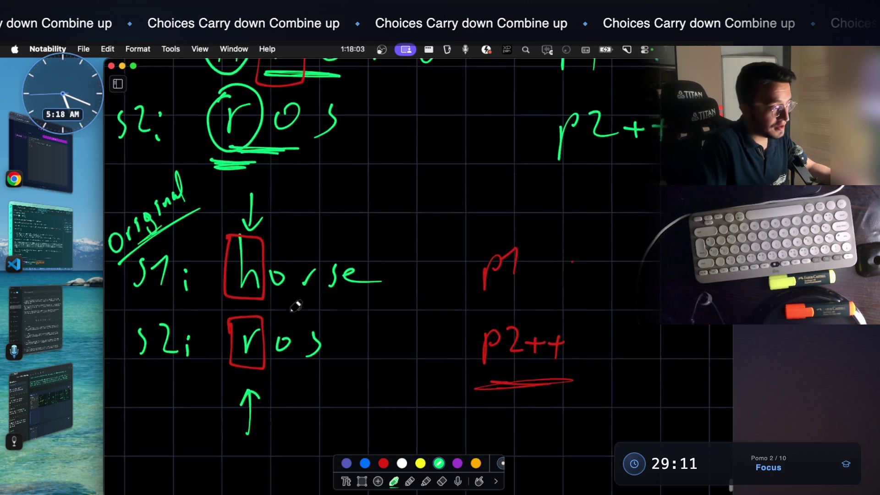
scroll(394, 283, "down", 12)
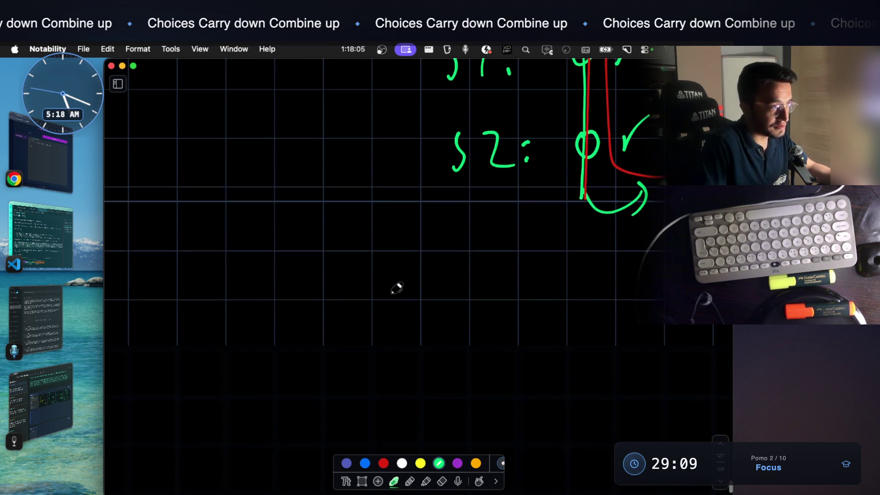
scroll(394, 287, "up", 18)
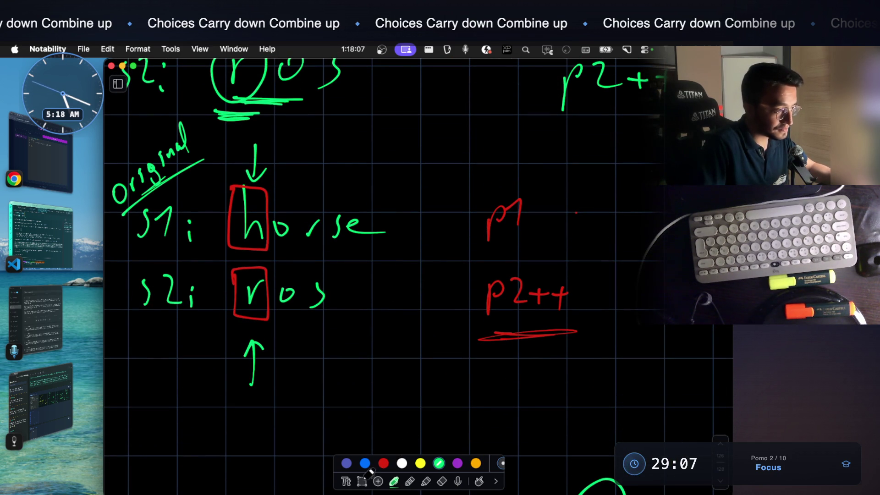
Copy the Original horse/ros notes and place the pasted copy on the canvas
left_click(362, 481)
mouse_move(120, 136)
left_mouse_down()
mouse_move(330, 305)
mouse_move(373, 373)
mouse_move(402, 372)
left_mouse_up()
scroll(402, 372, "down", 12)
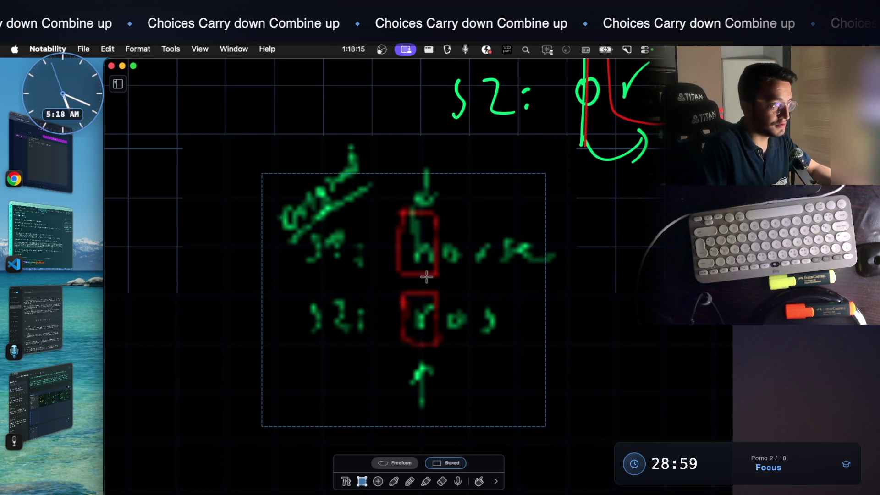
left_click(561, 300)
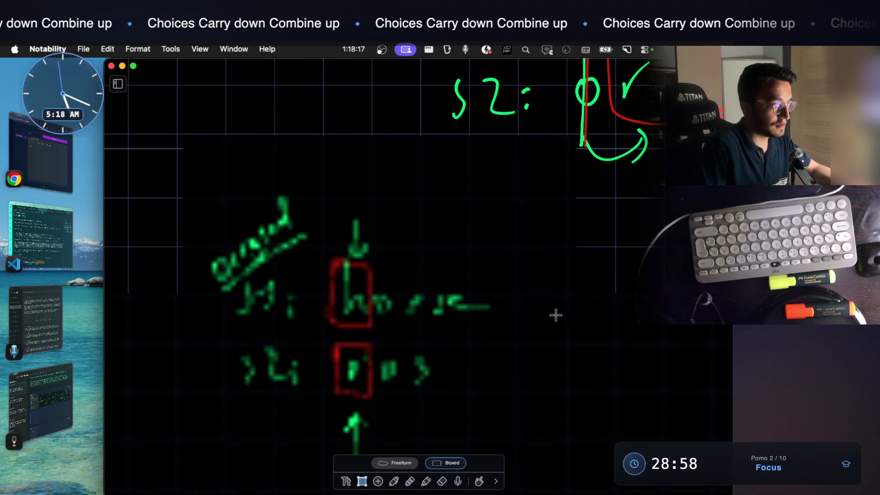
mouse_move(211, 211)
left_mouse_down()
mouse_move(298, 290)
mouse_move(471, 403)
left_mouse_up()
left_click(486, 369)
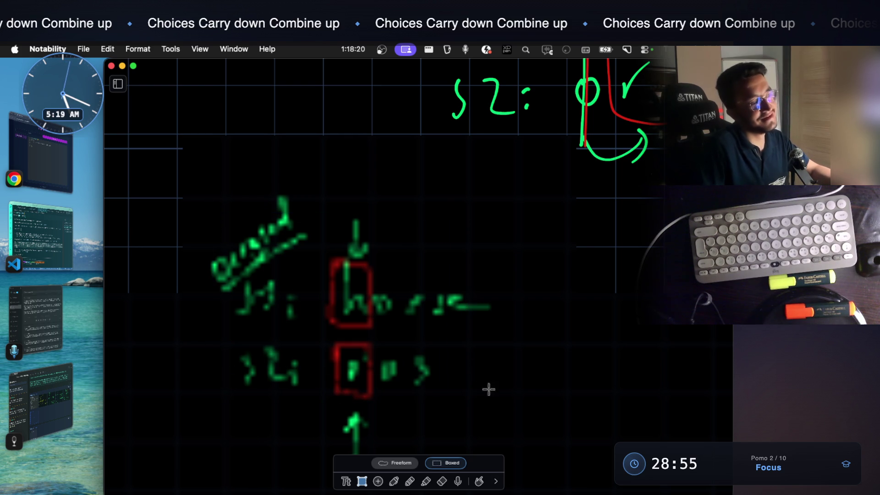
Draw a green curved bracket beside the s2 row
left_click(393, 480)
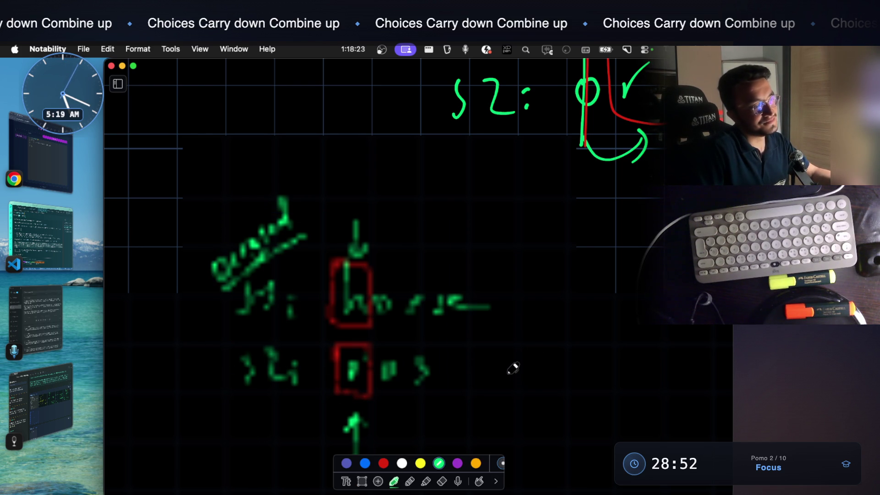
left_click_drag(523, 311, 527, 378)
scroll(508, 358, "down", 5)
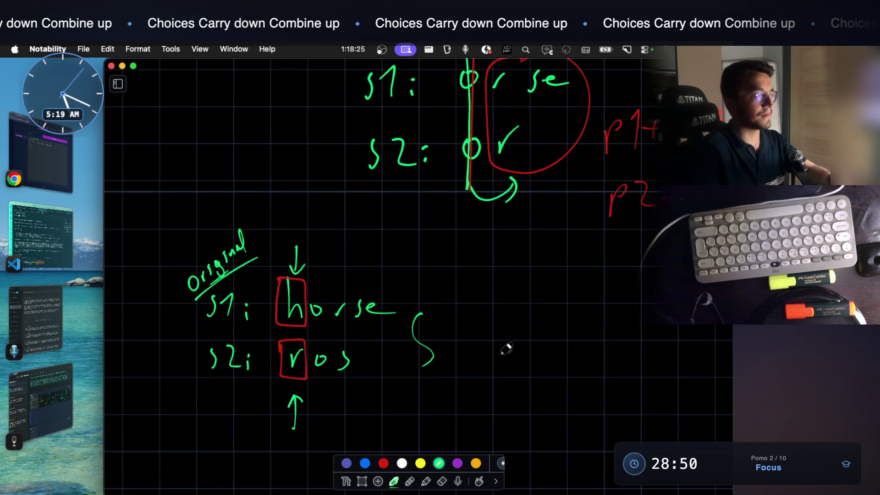
scroll(435, 357, "down", 3)
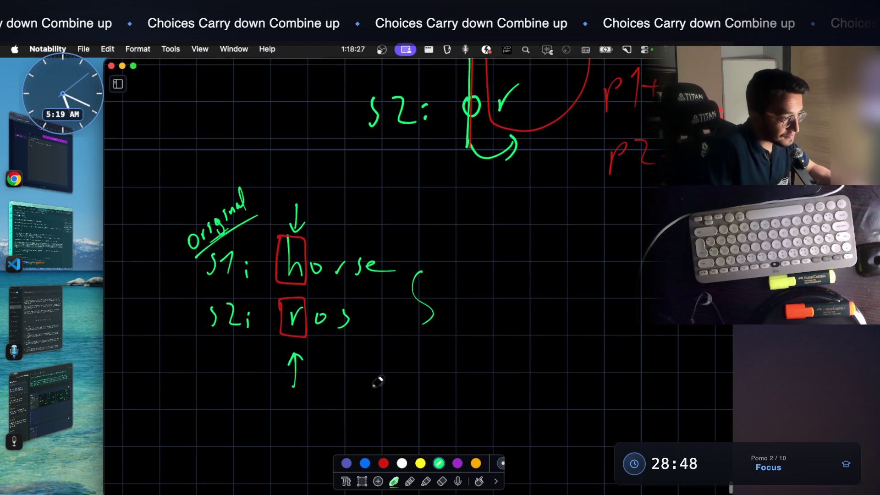
Box-select the Original s1/s2 notes and shift them slightly to the left
left_click(362, 481)
left_click_drag(168, 184, 476, 415)
left_click_drag(400, 341, 373, 336)
left_click(490, 329)
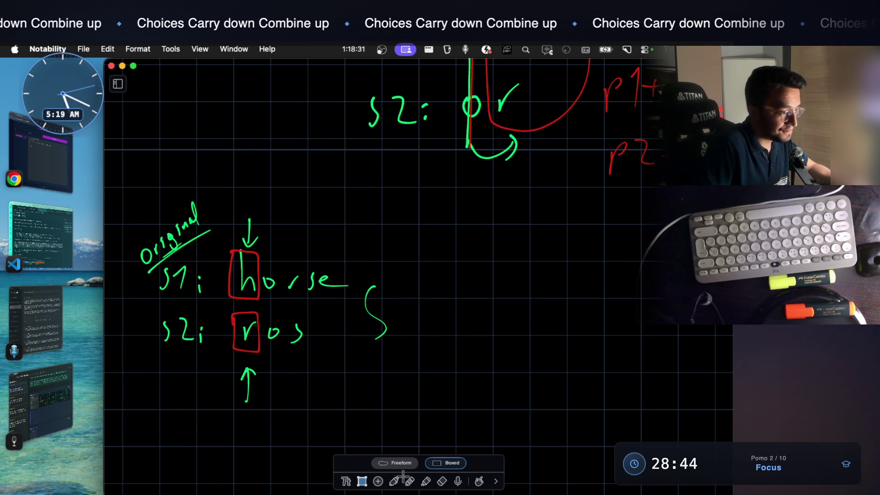
left_click(393, 480)
scroll(392, 381, "down", 1)
left_click(441, 480)
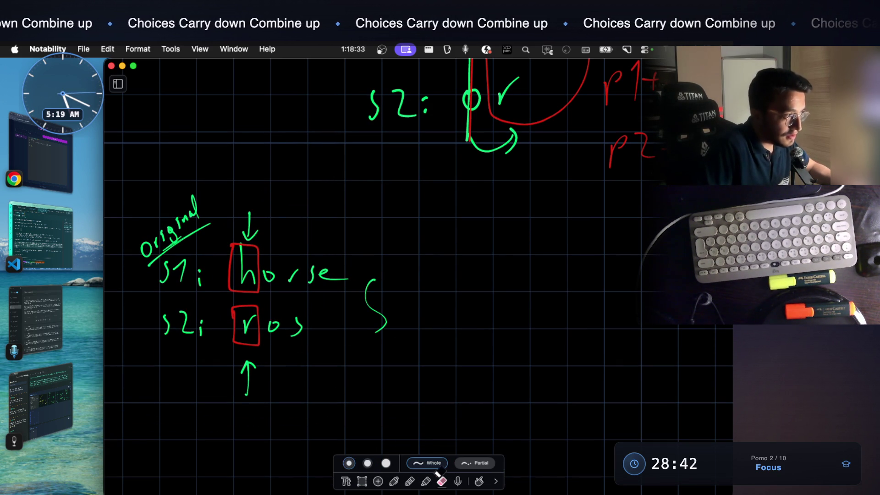
Erase the red boxes around h and r and the up-arrow below ros
left_click_drag(260, 253, 267, 253)
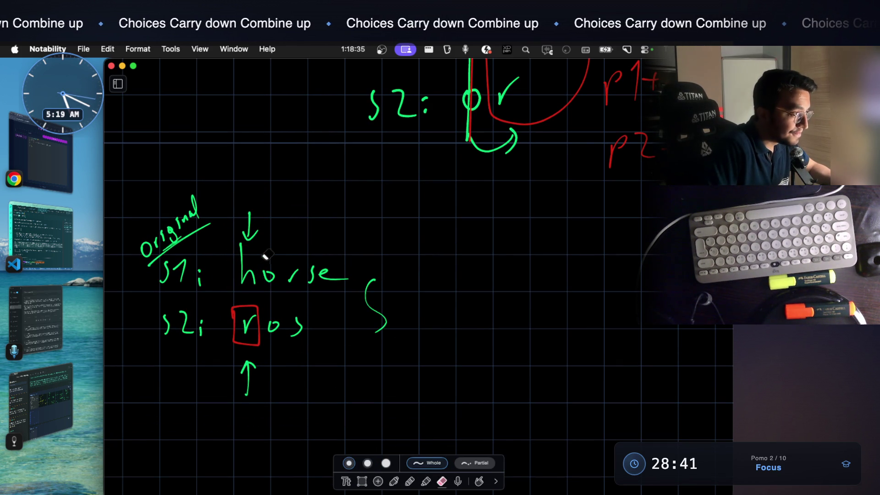
mouse_move(257, 309)
left_mouse_down()
mouse_move(243, 327)
mouse_move(265, 298)
left_mouse_up()
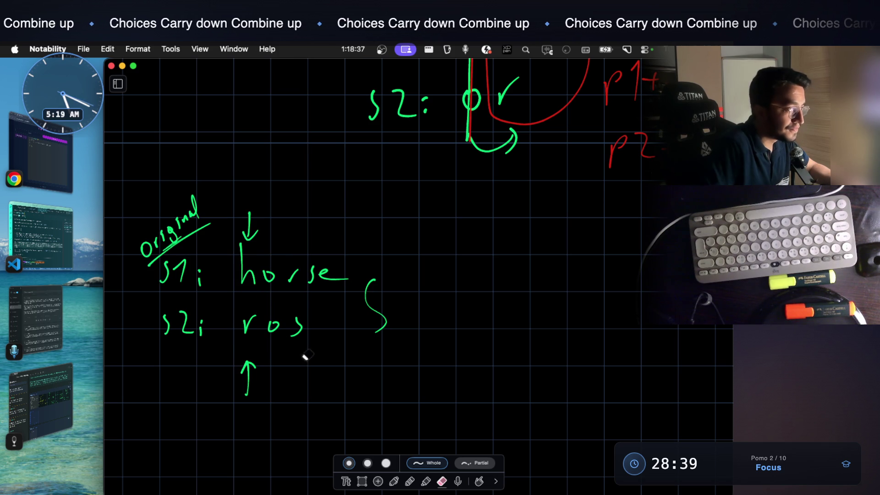
left_click_drag(246, 365, 256, 372)
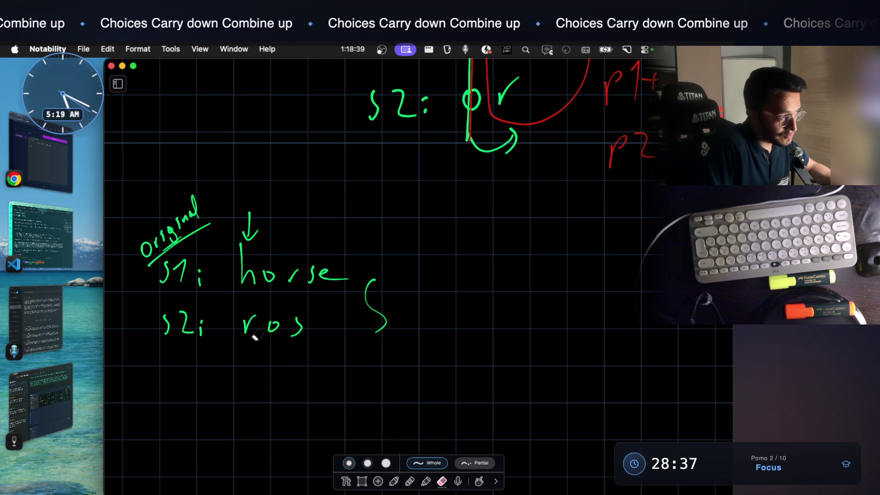
Draw a new green up-arrow pointing at the 'o' in ros
left_click(395, 479)
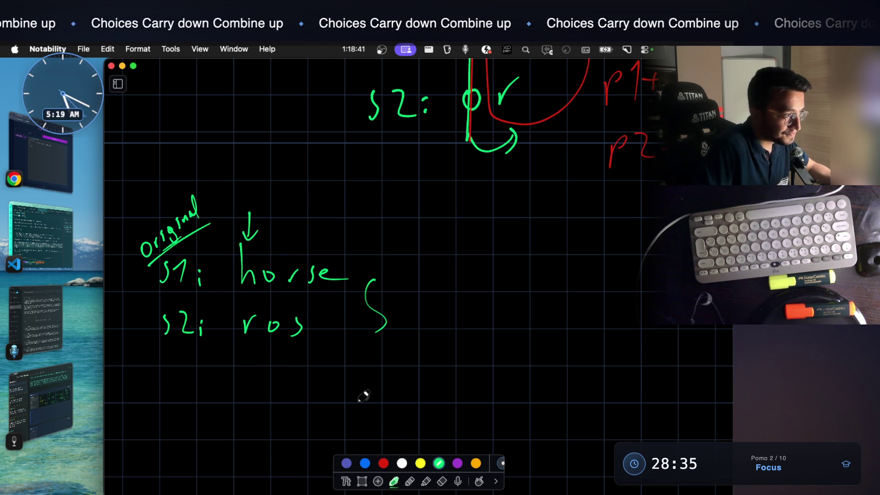
mouse_move(274, 356)
left_mouse_down()
mouse_move(274, 387)
mouse_move(272, 354)
left_mouse_up()
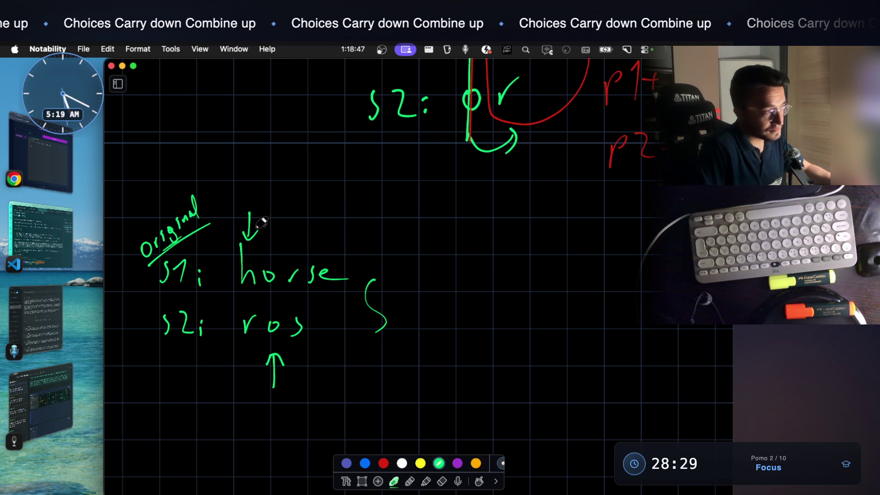
scroll(269, 243, "down", 1)
scroll(271, 245, "down", 2)
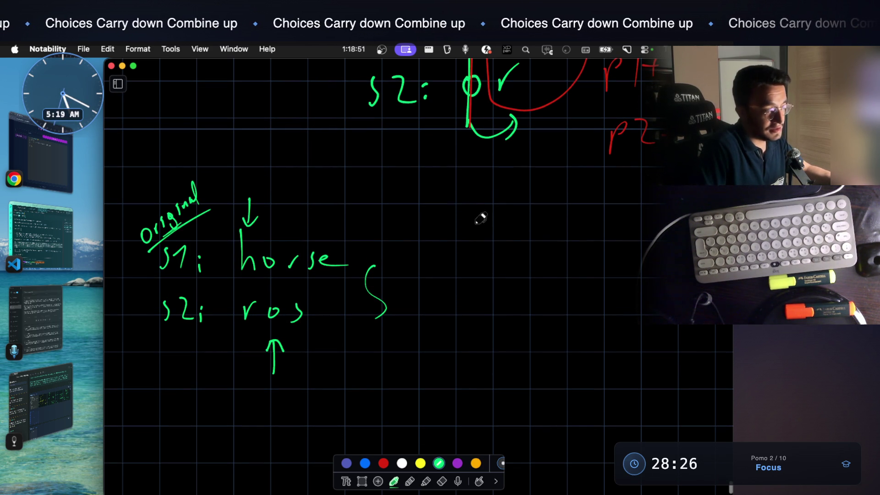
Write 'brand-new', 's1: hrorse' and 's2: ros' in green beside the bracket
mouse_move(403, 237)
left_mouse_down()
mouse_move(405, 268)
mouse_move(453, 226)
left_mouse_up()
left_click_drag(485, 202, 492, 201)
mouse_move(467, 274)
left_mouse_down()
mouse_move(507, 284)
mouse_move(542, 267)
left_mouse_up()
mouse_move(562, 271)
left_mouse_down()
mouse_move(592, 269)
mouse_move(606, 282)
mouse_move(635, 265)
mouse_move(647, 278)
left_mouse_up()
left_click_drag(450, 314, 441, 329)
mouse_move(455, 315)
left_mouse_down()
mouse_move(465, 329)
mouse_move(532, 318)
mouse_move(549, 335)
mouse_move(535, 317)
mouse_move(550, 337)
left_mouse_up()
left_click(473, 316)
left_click(473, 329)
scroll(554, 325, "down", 2)
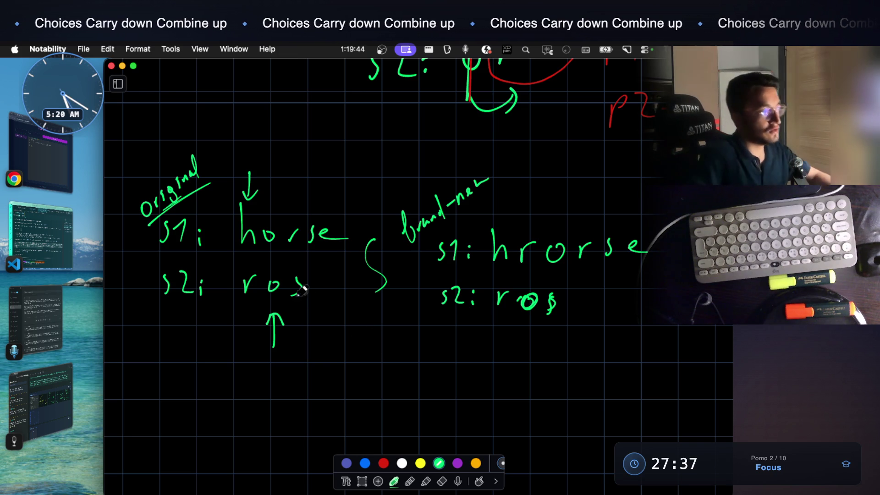
Label the bottom arrow p2 and the top arrow p1
left_click_drag(255, 367, 293, 377)
left_click_drag(263, 159, 286, 174)
scroll(389, 290, "down", 1)
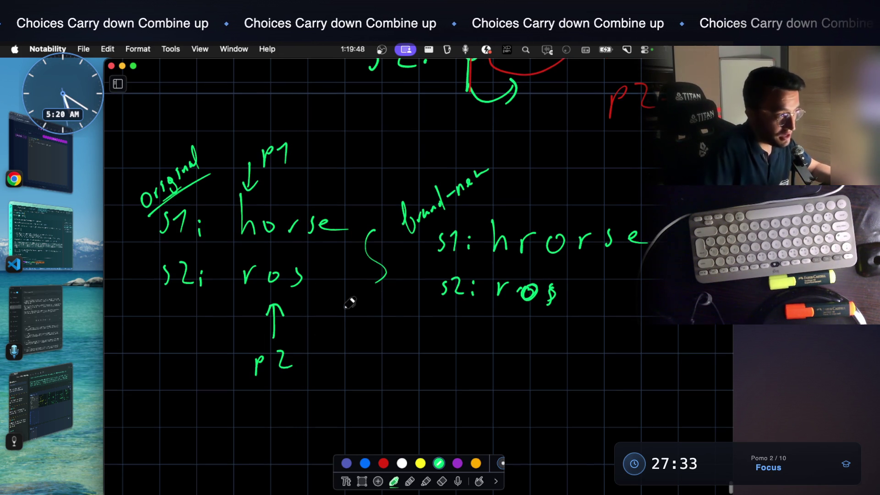
scroll(350, 303, "down", 1)
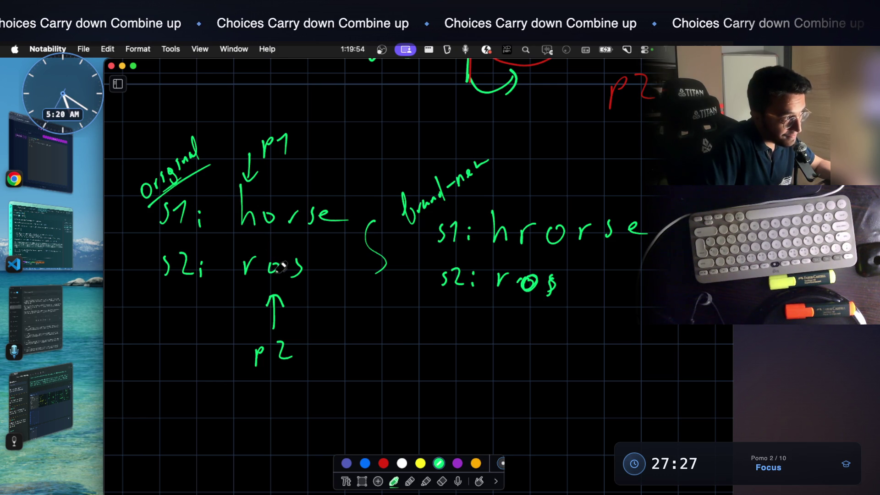
scroll(285, 261, "down", 2)
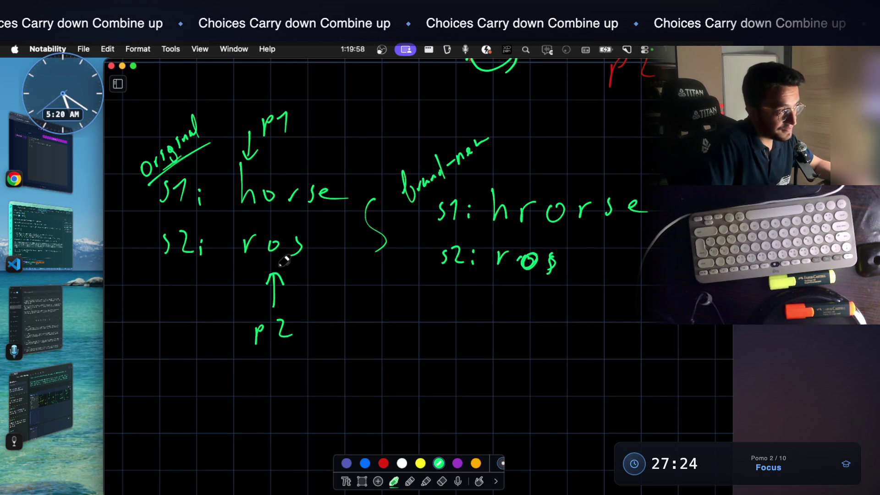
scroll(284, 260, "down", 2)
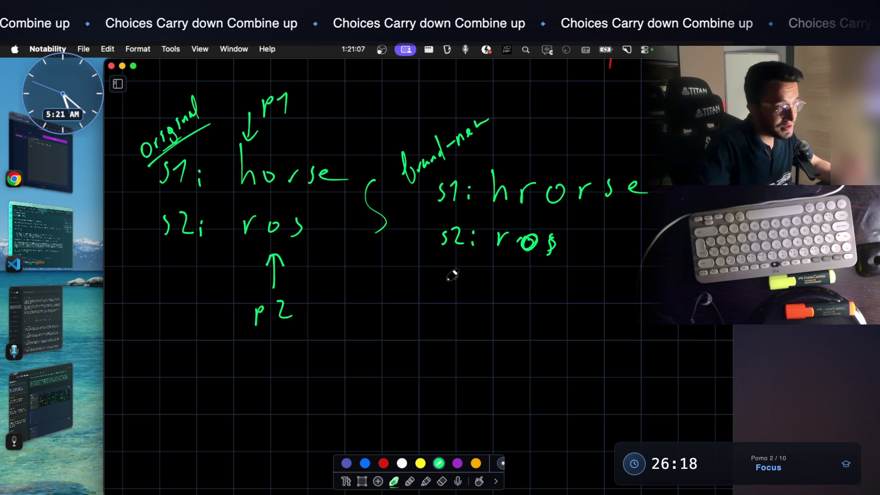
scroll(321, 351, "down", 5)
Handwrite the heading 'ANSWER :' in green
mouse_move(154, 308)
left_mouse_down()
mouse_move(154, 352)
mouse_move(177, 351)
left_mouse_up()
mouse_move(154, 338)
left_mouse_down()
mouse_move(229, 333)
mouse_move(237, 317)
left_mouse_up()
left_click_drag(260, 316, 247, 345)
left_click_drag(269, 317, 312, 316)
mouse_move(316, 317)
left_mouse_down()
mouse_move(316, 341)
mouse_move(333, 316)
left_mouse_up()
left_click_drag(315, 341, 348, 343)
left_click_drag(349, 321, 372, 342)
left_click(403, 321)
left_click(403, 336)
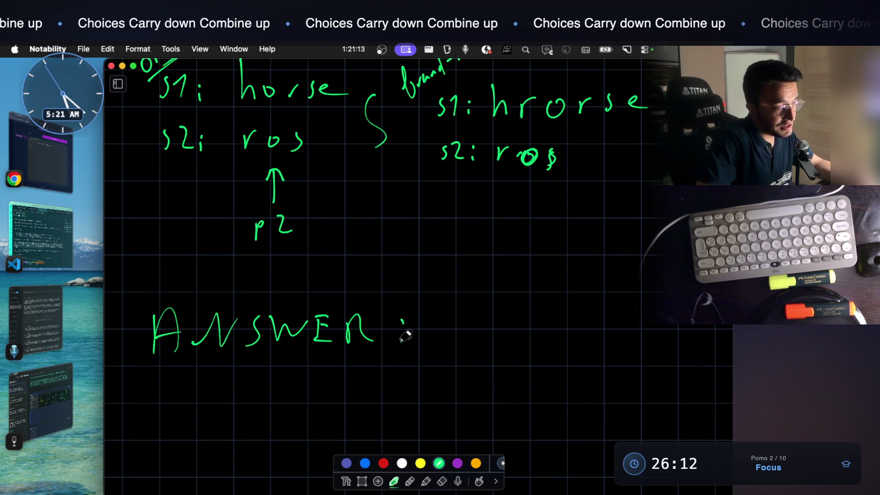
Write 'R → 1 → D' after the heading and underline R, 1 and D
mouse_move(449, 311)
left_mouse_down()
mouse_move(449, 347)
mouse_move(474, 347)
mouse_move(500, 327)
mouse_move(529, 337)
mouse_move(576, 324)
left_mouse_up()
mouse_move(565, 320)
left_mouse_down()
mouse_move(567, 337)
mouse_move(596, 343)
left_mouse_up()
left_click_drag(596, 316, 597, 343)
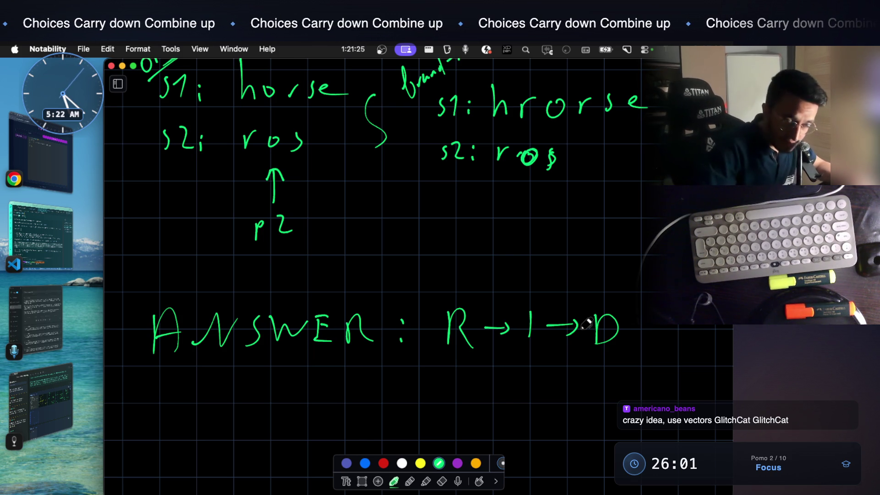
scroll(587, 324, "down", 2)
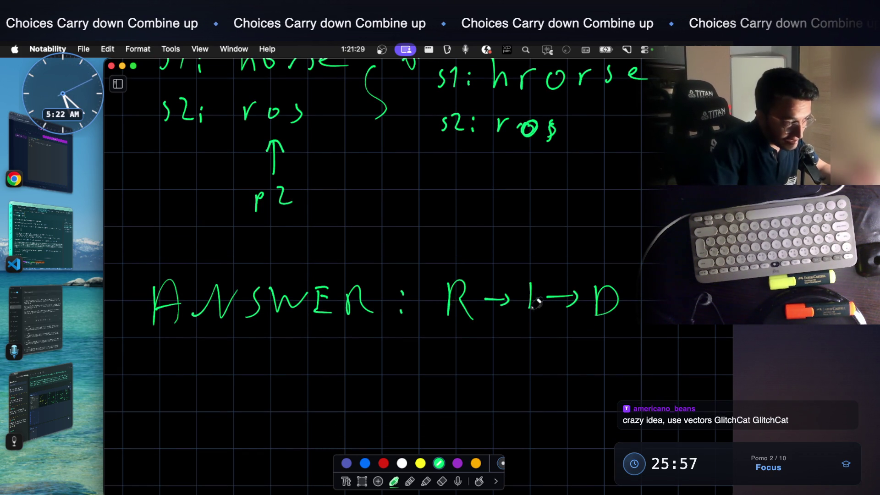
left_click_drag(431, 335, 543, 333)
left_click(589, 339)
left_click_drag(614, 333, 615, 338)
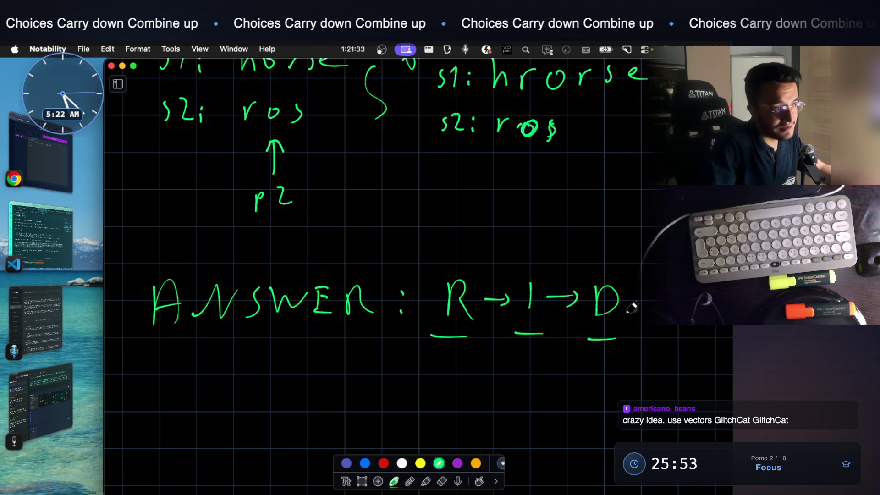
scroll(534, 349, "down", 4)
Write a capital I below the answer with an arrow pointing to it
mouse_move(458, 325)
left_mouse_down()
mouse_move(458, 362)
mouse_move(473, 325)
left_mouse_up()
left_click_drag(443, 362, 473, 361)
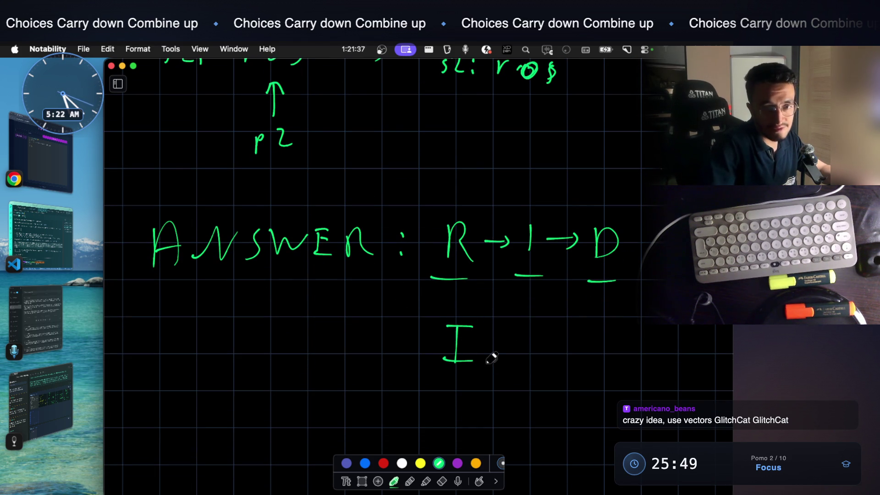
left_click_drag(351, 337, 418, 339)
mouse_move(406, 328)
left_mouse_down()
mouse_move(419, 344)
mouse_move(406, 358)
left_mouse_up()
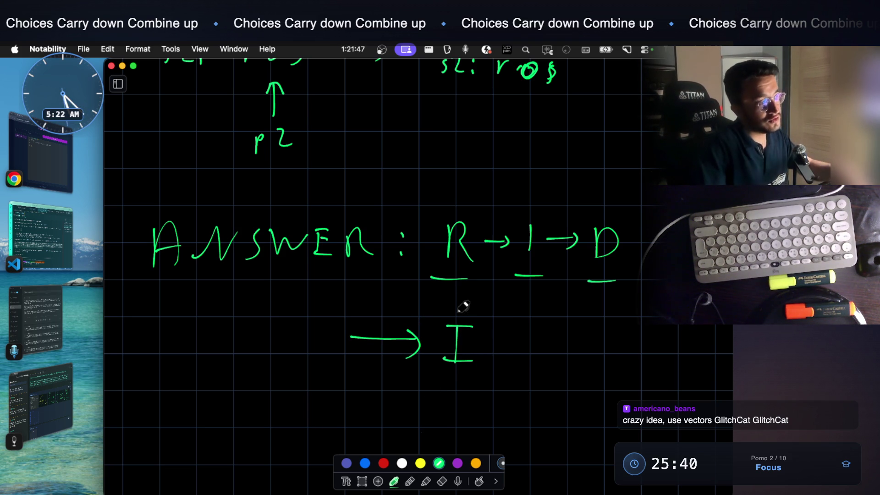
Draw the root circle with three branches down to three child circles
scroll(436, 301, "down", 5)
mouse_move(373, 249)
left_mouse_down()
mouse_move(403, 287)
mouse_move(369, 251)
left_mouse_up()
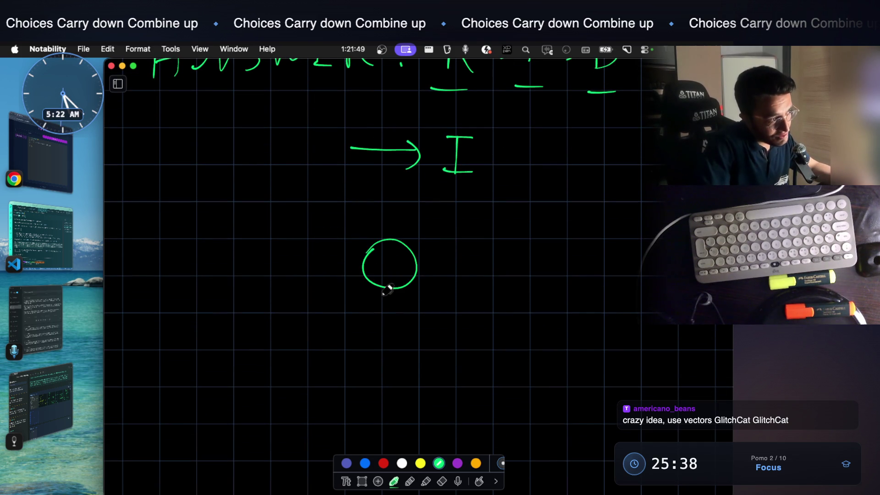
mouse_move(376, 288)
left_mouse_down()
mouse_move(293, 381)
mouse_move(393, 313)
mouse_move(393, 391)
left_mouse_up()
left_click_drag(404, 282, 562, 368)
scroll(504, 340, "down", 4)
left_click_drag(276, 300, 298, 291)
mouse_move(384, 302)
left_mouse_down()
mouse_move(378, 307)
mouse_move(395, 298)
left_mouse_up()
mouse_move(560, 288)
left_mouse_down()
mouse_move(570, 318)
mouse_move(573, 285)
left_mouse_up()
scroll(405, 298, "down", 5)
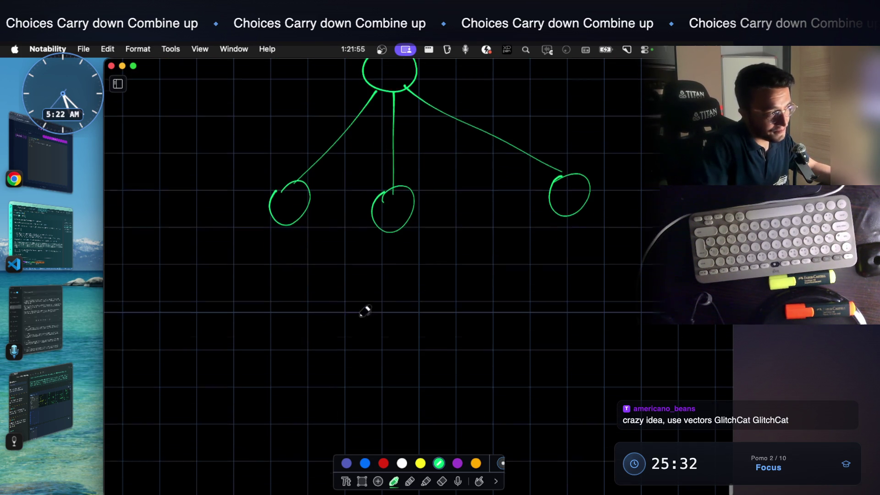
Draw three branches down from each of the three child circles
left_click_drag(273, 220, 180, 345)
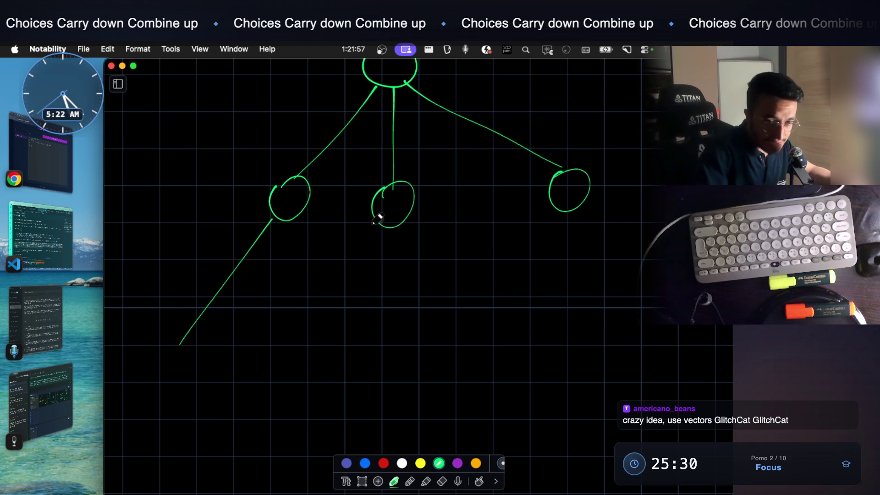
mouse_move(283, 230)
left_mouse_down()
mouse_move(268, 332)
mouse_move(320, 350)
left_mouse_up()
left_click_drag(388, 229, 378, 285)
left_click_drag(372, 319, 366, 333)
mouse_move(399, 223)
left_mouse_down()
mouse_move(393, 320)
mouse_move(465, 329)
left_mouse_up()
mouse_move(567, 214)
left_mouse_down()
mouse_move(528, 324)
mouse_move(637, 316)
left_mouse_up()
left_click_drag(170, 352, 179, 346)
Draw leaf circles at the ends of all nine branches
mouse_move(263, 329)
left_mouse_down()
mouse_move(252, 367)
mouse_move(261, 350)
left_mouse_up()
mouse_move(325, 348)
left_mouse_down()
mouse_move(317, 373)
mouse_move(323, 348)
left_mouse_up()
mouse_move(366, 330)
left_mouse_down()
mouse_move(370, 355)
mouse_move(367, 339)
mouse_move(393, 358)
mouse_move(388, 332)
left_mouse_up()
mouse_move(465, 329)
left_mouse_down()
mouse_move(451, 353)
mouse_move(462, 328)
left_mouse_up()
mouse_move(527, 324)
left_mouse_down()
mouse_move(534, 352)
mouse_move(522, 324)
left_mouse_up()
left_click_drag(584, 327, 578, 335)
left_click_drag(634, 321, 619, 334)
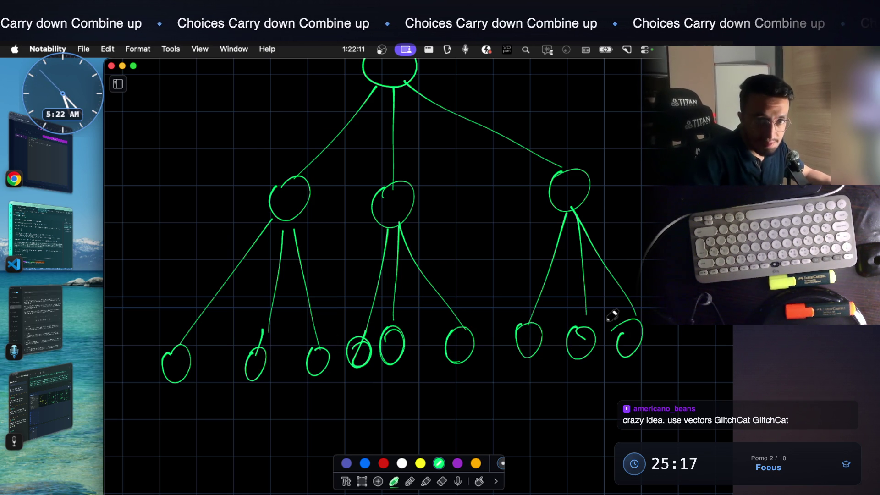
scroll(389, 334, "up", 3)
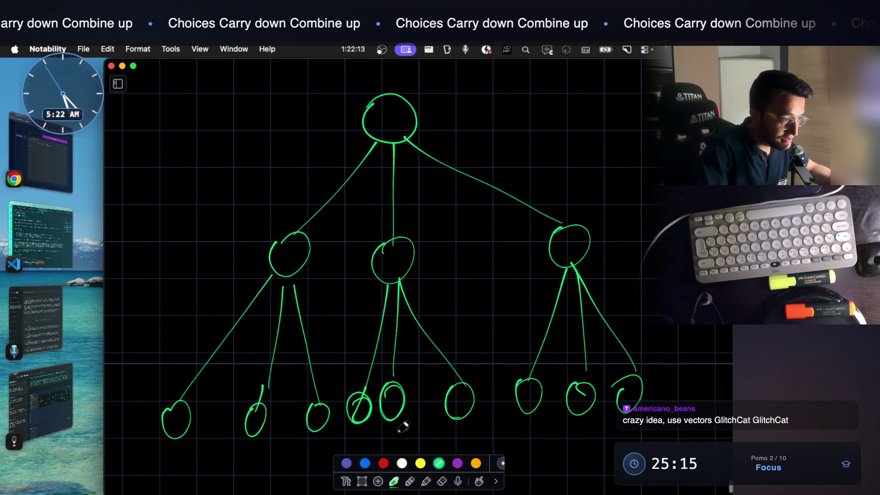
left_click(384, 462)
Shade the bottom leaf, middle child, root, right child and bottom-right leaf circles red
mouse_move(348, 417)
left_mouse_down()
mouse_move(351, 407)
mouse_move(369, 406)
left_mouse_up()
mouse_move(385, 249)
left_mouse_down()
mouse_move(374, 277)
mouse_move(399, 257)
mouse_move(412, 259)
mouse_move(377, 253)
mouse_move(409, 267)
left_mouse_up()
mouse_move(373, 121)
left_mouse_down()
mouse_move(387, 108)
mouse_move(379, 99)
mouse_move(379, 118)
mouse_move(398, 110)
mouse_move(411, 138)
mouse_move(397, 157)
left_mouse_up()
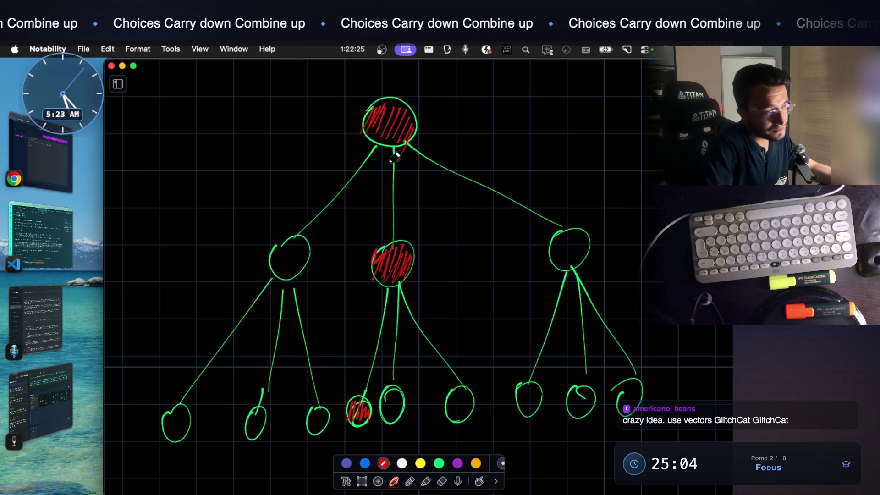
scroll(394, 157, "down", 3)
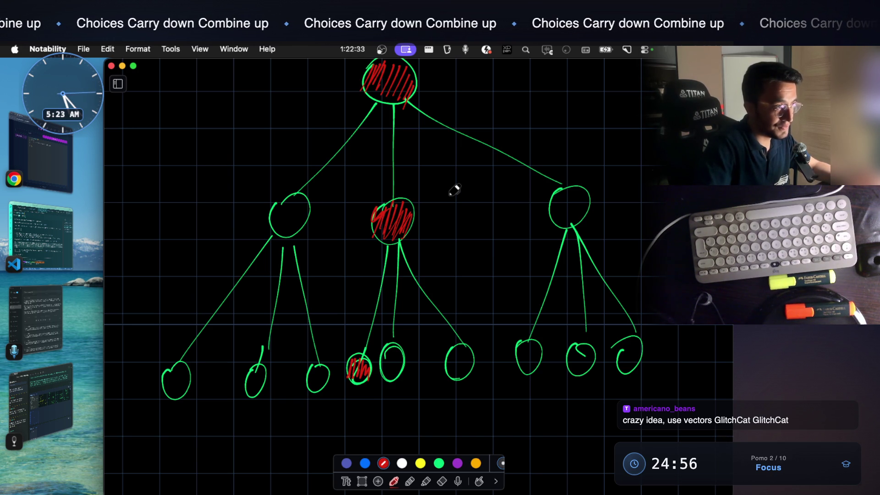
mouse_move(559, 196)
left_mouse_down()
mouse_move(555, 204)
mouse_move(586, 215)
left_mouse_up()
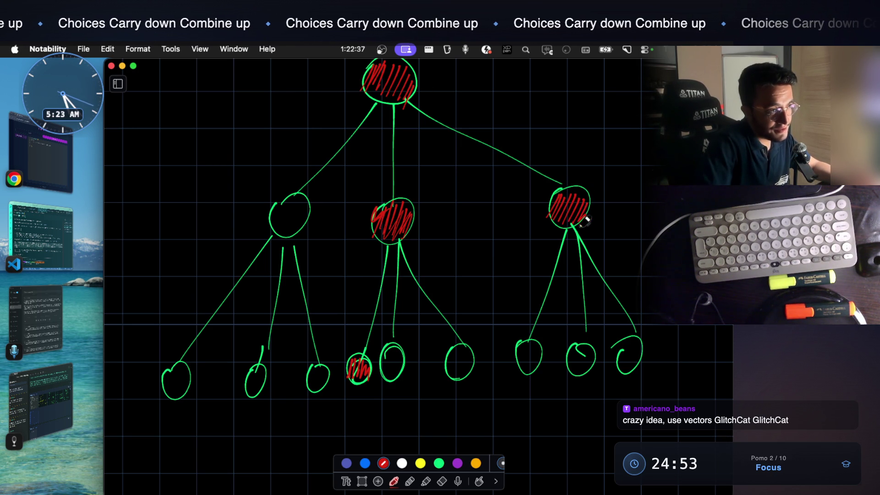
left_click_drag(633, 348, 630, 358)
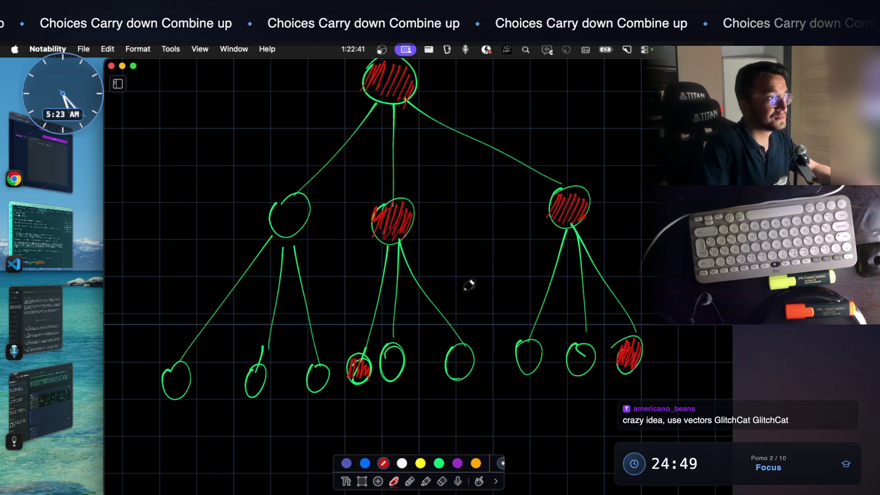
Draw red loops beside the middle subtree and curving toward the right subtree
scroll(413, 220, "up", 3)
mouse_move(347, 129)
left_mouse_down()
mouse_move(352, 236)
mouse_move(336, 425)
mouse_move(383, 383)
mouse_move(426, 261)
mouse_move(432, 105)
mouse_move(338, 164)
left_mouse_up()
mouse_move(362, 89)
left_mouse_down()
mouse_move(376, 160)
mouse_move(513, 261)
mouse_move(668, 399)
mouse_move(612, 199)
mouse_move(427, 89)
mouse_move(353, 98)
left_mouse_up()
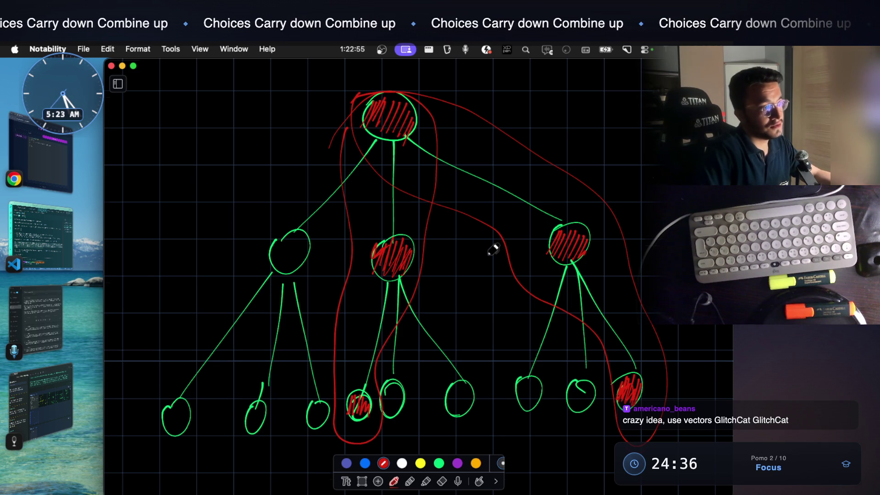
scroll(410, 230, "up", 2)
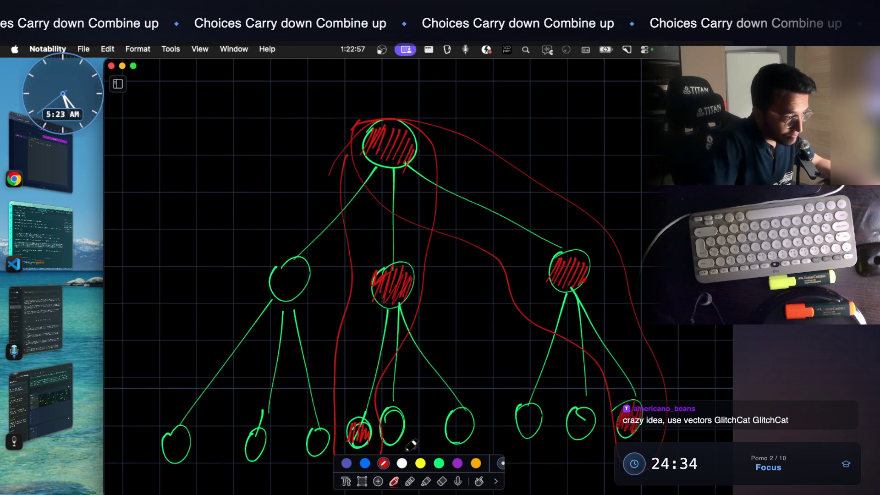
Draw a green arrow up from the left node and write 'Insert' beside it
left_click(439, 463)
scroll(326, 318, "up", 2)
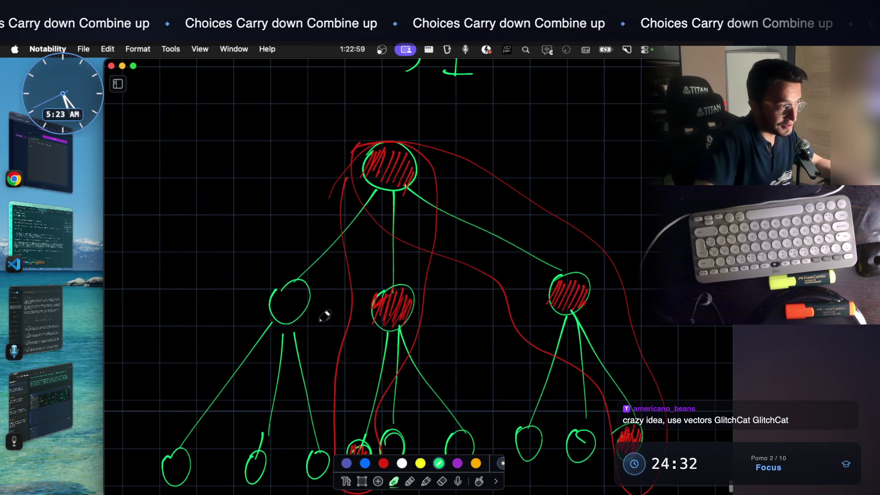
mouse_move(246, 304)
left_mouse_down()
mouse_move(150, 239)
mouse_move(156, 245)
left_mouse_up()
mouse_move(159, 206)
left_mouse_down()
mouse_move(162, 238)
mouse_move(227, 210)
left_mouse_up()
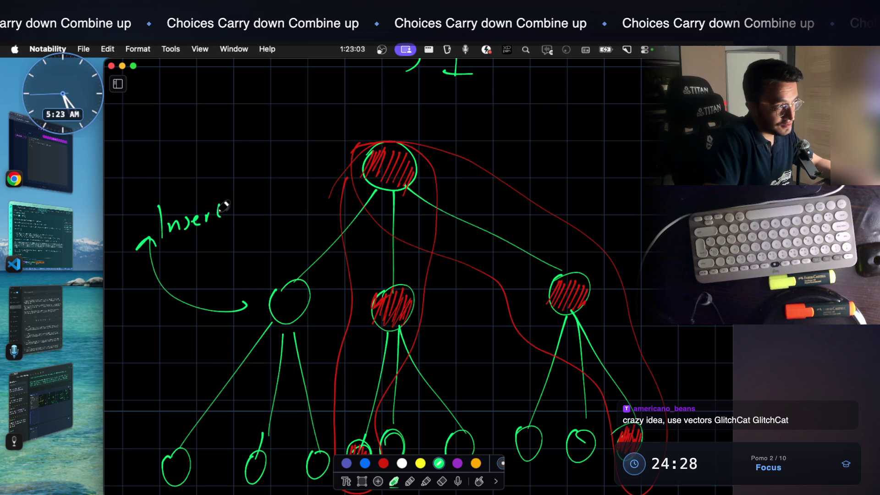
scroll(282, 223, "down", 2)
mouse_move(157, 239)
left_mouse_down()
mouse_move(238, 208)
mouse_move(202, 222)
mouse_move(221, 216)
left_mouse_up()
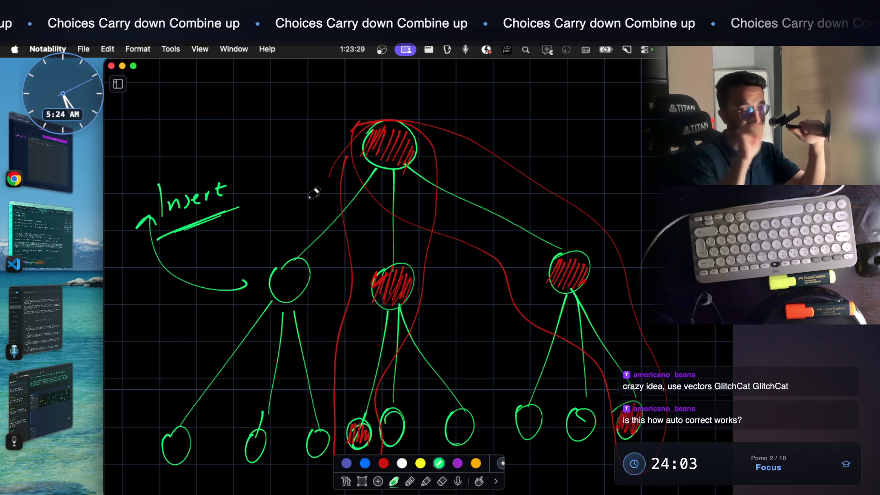
Add a red underline and '==' marks below the middle subtree's loop
scroll(314, 193, "down", 5)
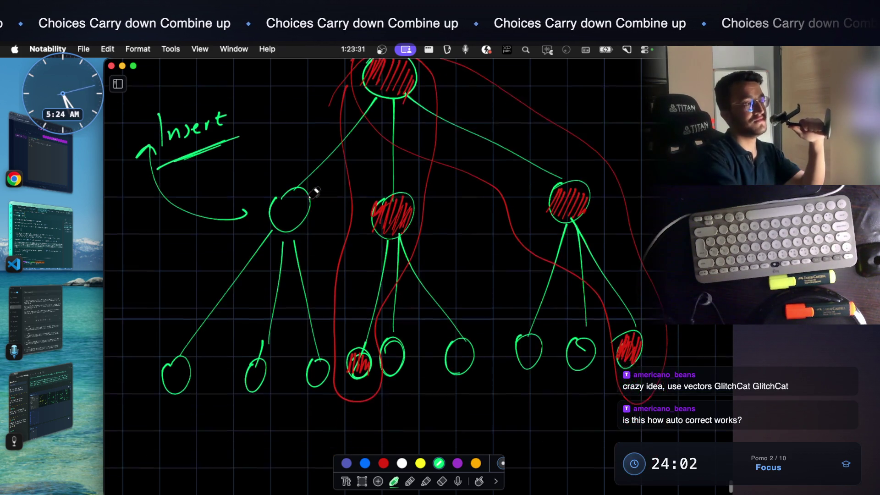
mouse_move(341, 379)
left_mouse_down()
mouse_move(365, 369)
mouse_move(381, 384)
mouse_move(344, 383)
mouse_move(364, 381)
mouse_move(368, 372)
left_mouse_up()
left_click(384, 463)
mouse_move(338, 415)
left_mouse_down()
mouse_move(389, 416)
mouse_move(331, 400)
left_mouse_up()
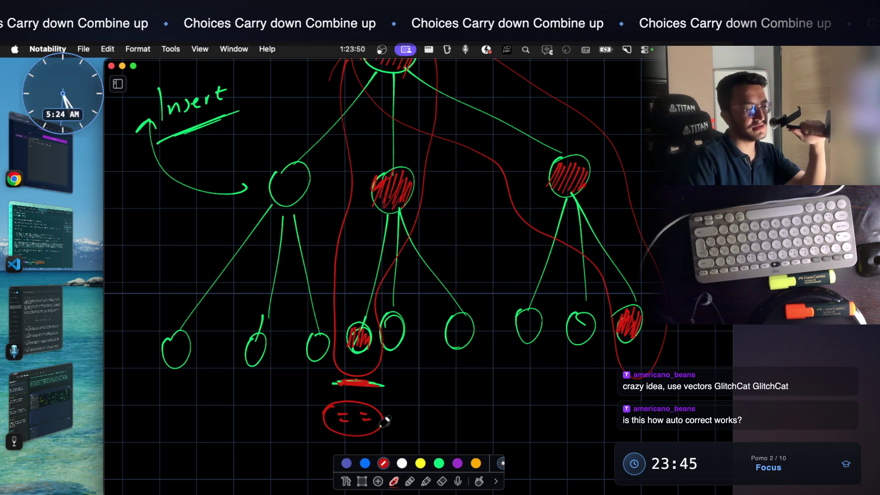
scroll(339, 408, "down", 3)
Write 'XAD' in red below the ellipse and underline it
left_click_drag(333, 411, 348, 428)
mouse_move(348, 411)
left_mouse_down()
mouse_move(333, 429)
mouse_move(394, 418)
mouse_move(381, 433)
left_mouse_up()
left_click_drag(327, 439, 390, 444)
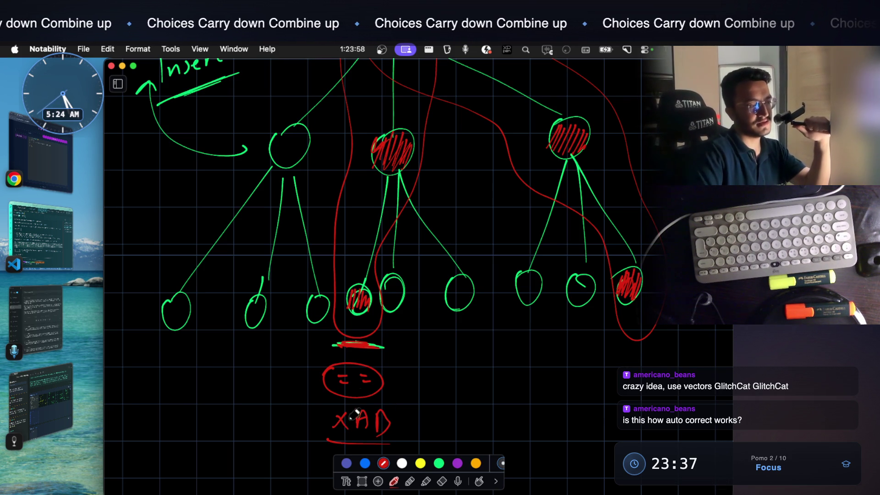
Write '== XAD' below the right subtree and circle it in red
left_click_drag(606, 362, 619, 379)
mouse_move(632, 357)
left_mouse_down()
mouse_move(629, 370)
mouse_move(639, 362)
mouse_move(647, 375)
left_mouse_up()
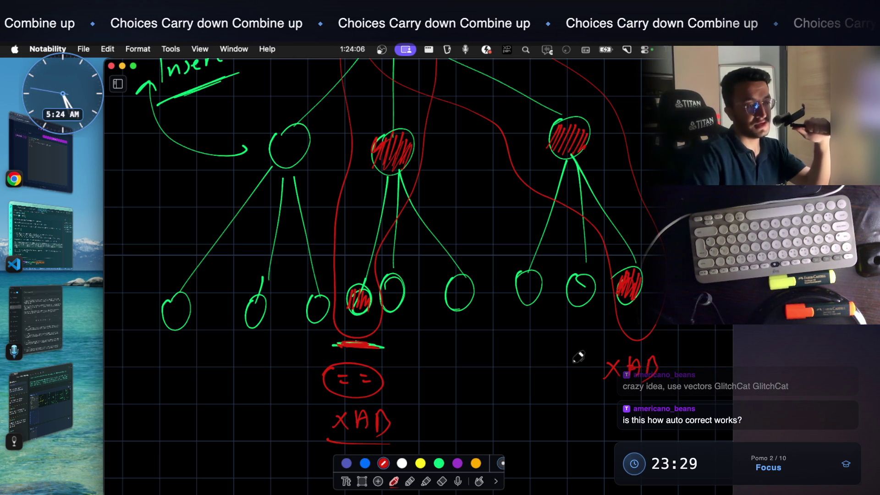
left_click_drag(564, 368, 573, 367)
left_click_drag(564, 373, 592, 368)
mouse_move(578, 374)
left_mouse_down()
mouse_move(661, 379)
mouse_move(573, 352)
left_mouse_up()
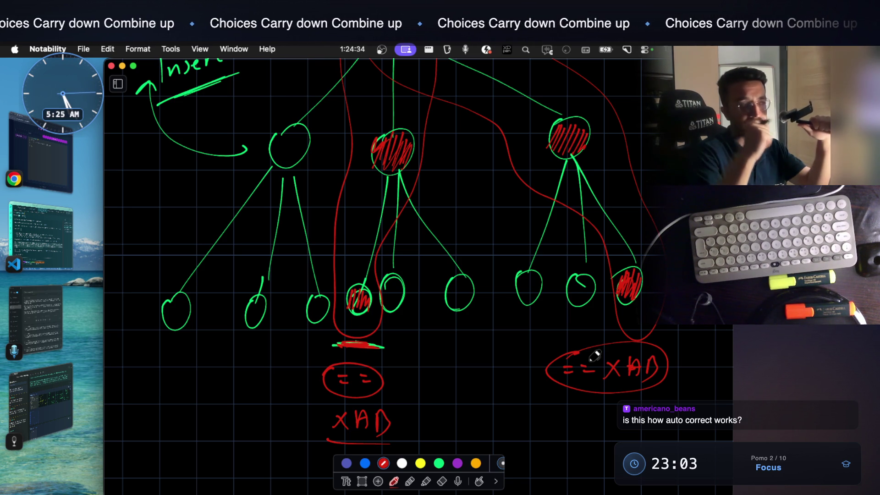
scroll(595, 356, "down", 5)
Scroll up past the tree to the horse/ros pointer notes and the 'ANSWER: R→I→D' line
scroll(595, 356, "up", 2)
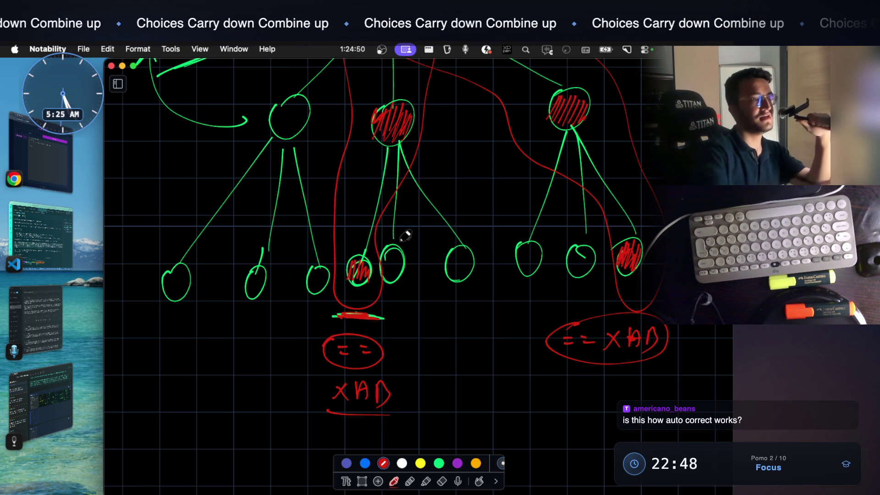
scroll(406, 236, "up", 5)
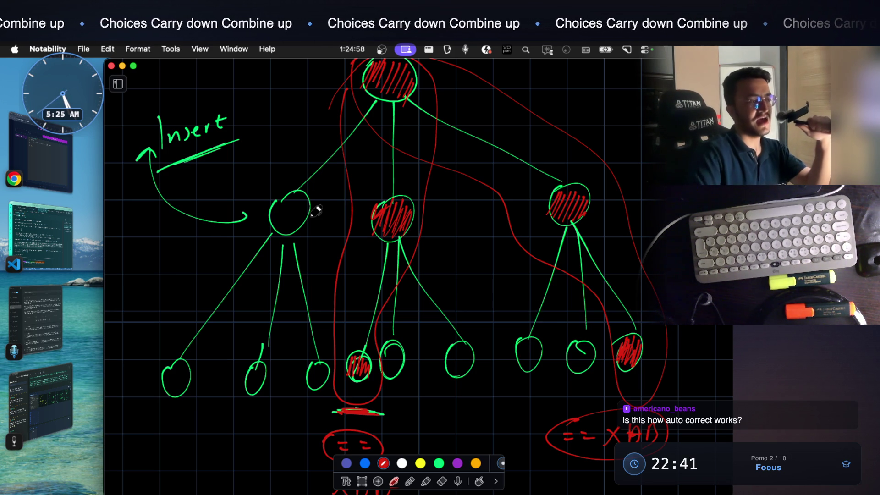
scroll(224, 463, "down", 5)
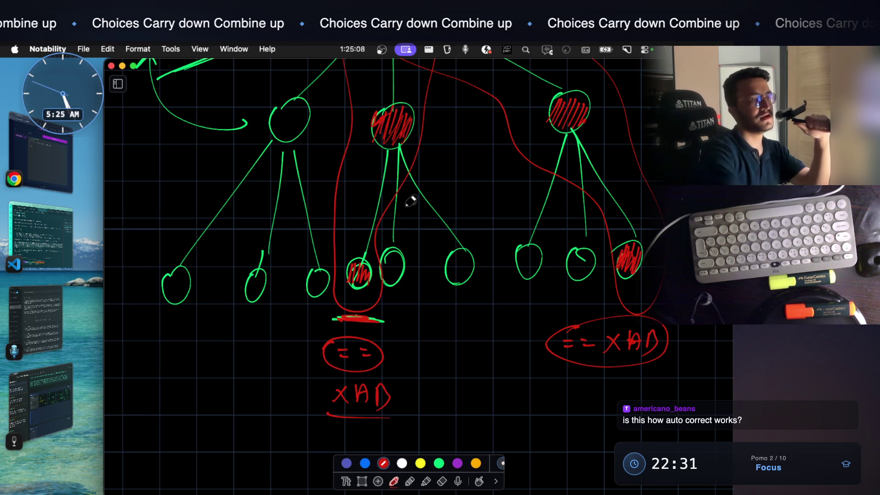
scroll(411, 201, "up", 10)
scroll(410, 201, "up", 10)
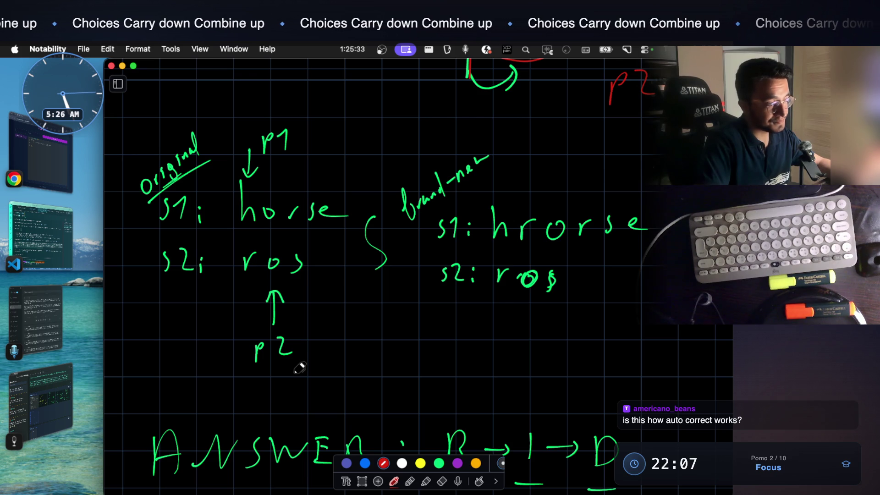
scroll(362, 282, "up", 5)
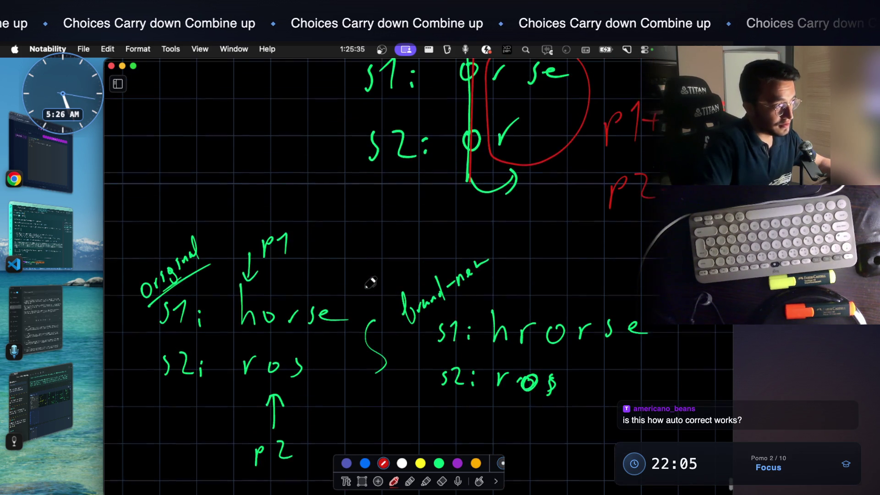
scroll(353, 283, "down", 1)
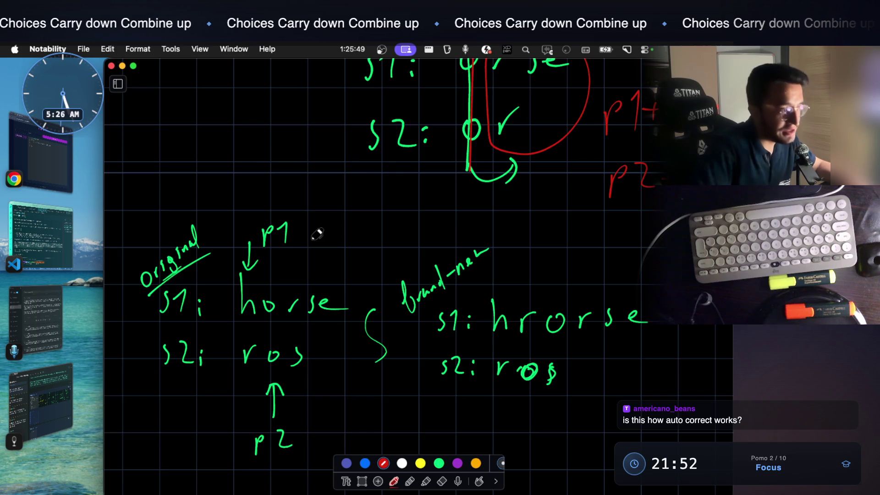
scroll(322, 278, "down", 10)
scroll(317, 234, "down", 5)
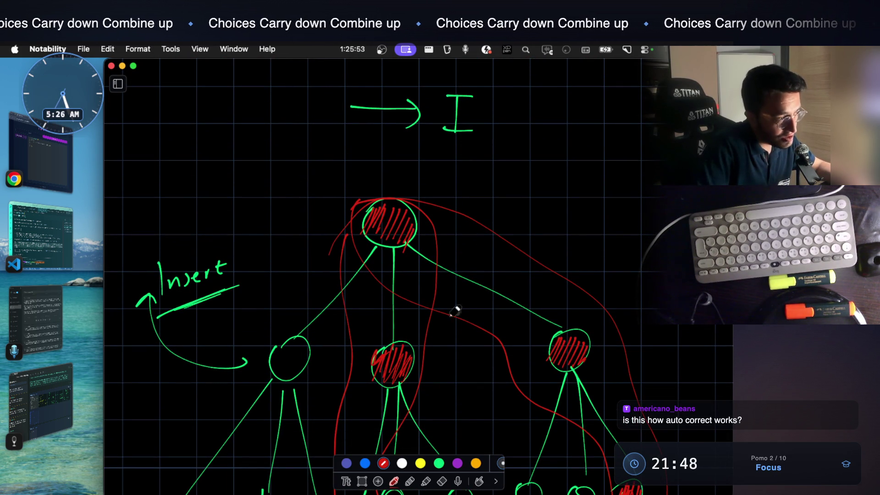
right_click(381, 238)
left_click(344, 374)
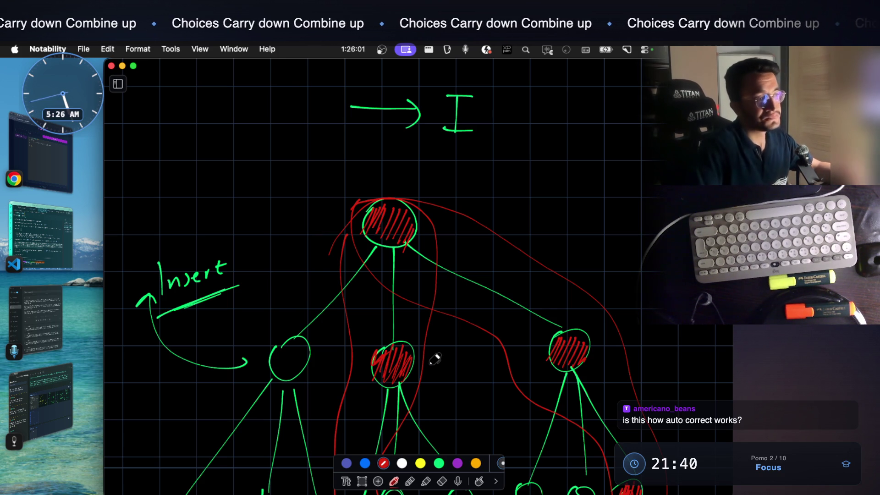
scroll(434, 359, "up", 15)
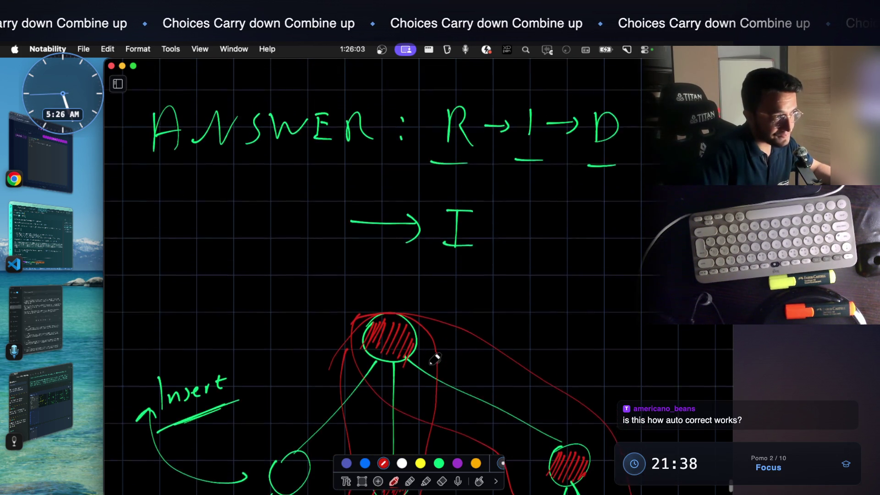
scroll(435, 358, "up", 5)
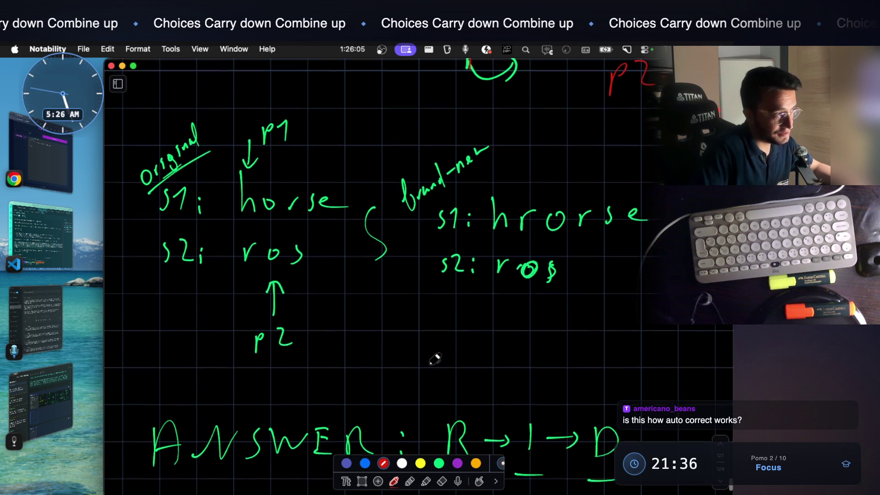
scroll(434, 359, "up", 3)
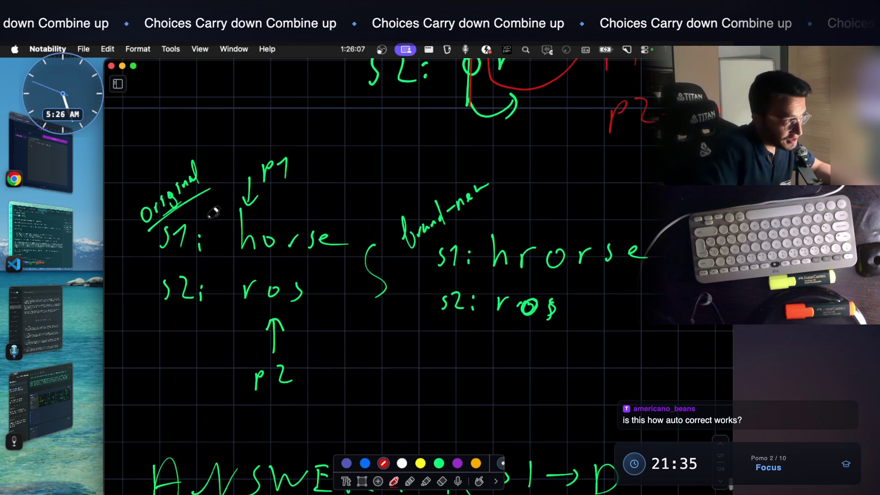
left_click_drag(268, 193, 278, 189)
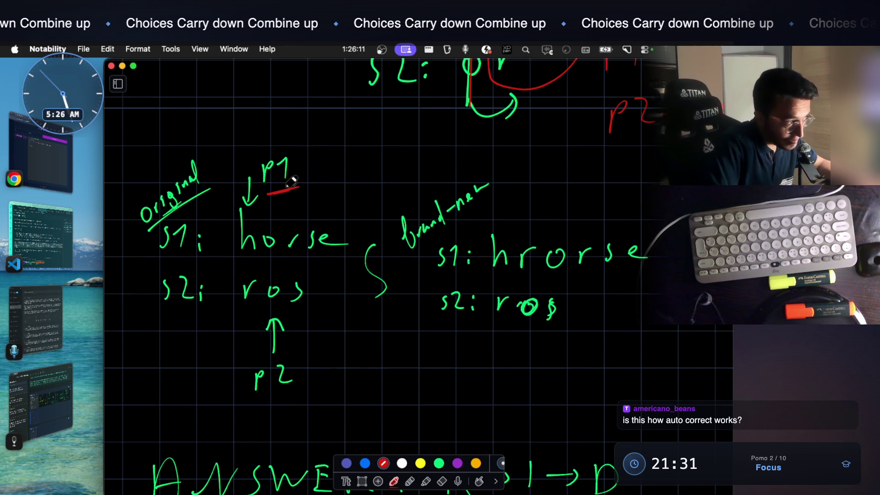
Circle p1 and p2 in red and write '1-step closer to An..' beside p2
mouse_move(268, 354)
left_mouse_down()
mouse_move(243, 369)
mouse_move(271, 350)
left_mouse_up()
mouse_move(277, 153)
left_mouse_down()
mouse_move(263, 152)
mouse_move(262, 190)
mouse_move(280, 144)
left_mouse_up()
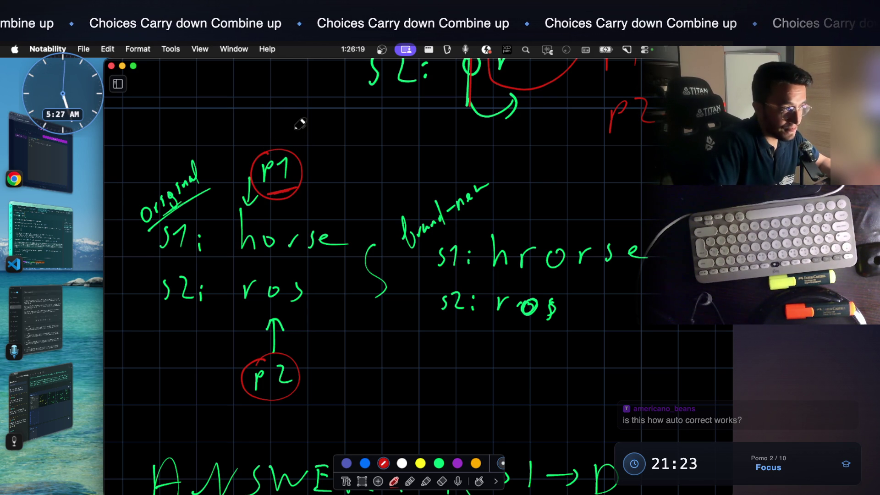
mouse_move(362, 361)
left_mouse_down()
mouse_move(371, 393)
mouse_move(400, 376)
mouse_move(415, 390)
left_mouse_up()
left_click_drag(433, 378, 472, 382)
mouse_move(532, 372)
left_mouse_down()
mouse_move(544, 354)
mouse_move(549, 372)
mouse_move(678, 367)
left_mouse_up()
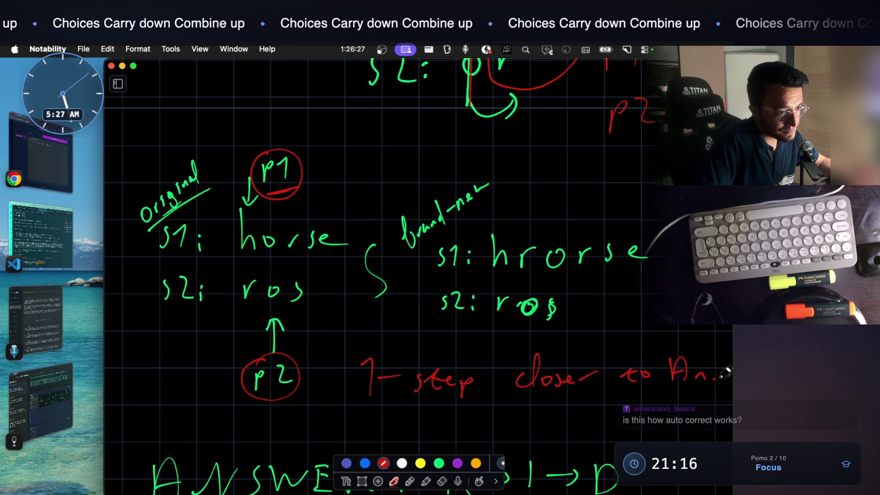
scroll(550, 336, "down", 5)
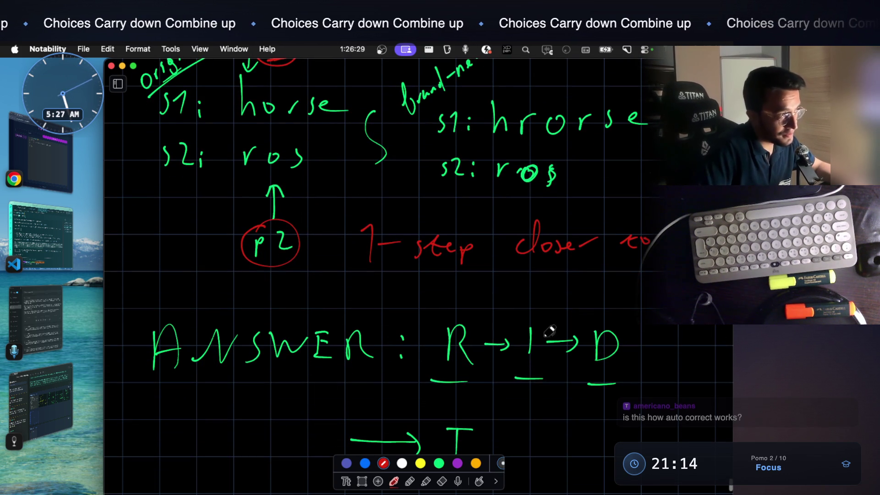
scroll(545, 333, "up", 2)
scroll(539, 329, "up", 1)
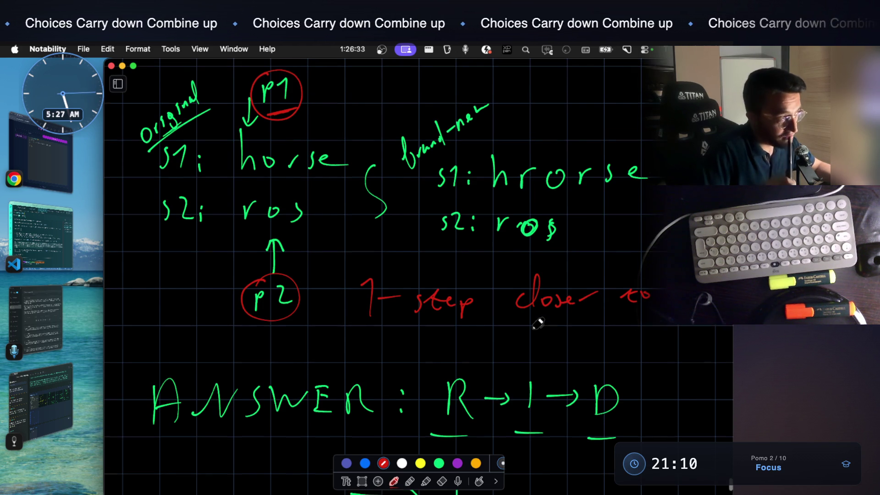
scroll(538, 324, "up", 3)
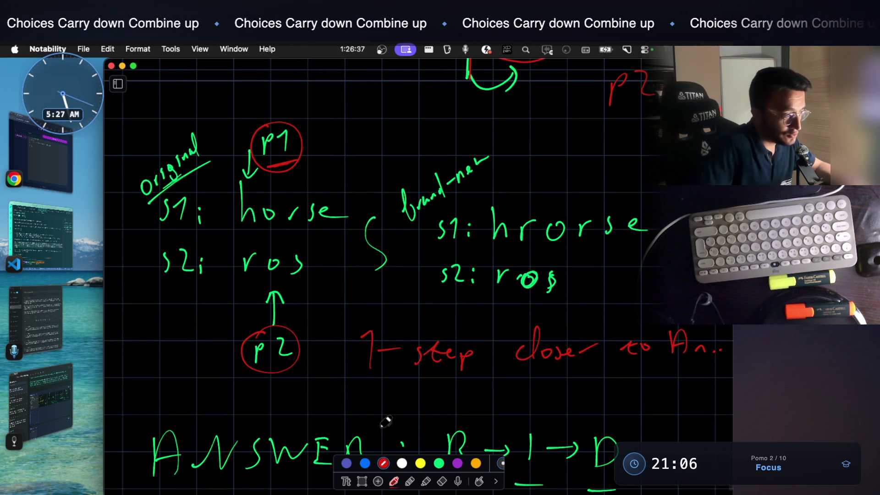
left_click(364, 480)
Paste a copy of the horse/ros diagram, shift it left, and erase its red p2 circle
mouse_move(144, 110)
left_mouse_down()
mouse_move(331, 342)
mouse_move(350, 397)
left_mouse_up()
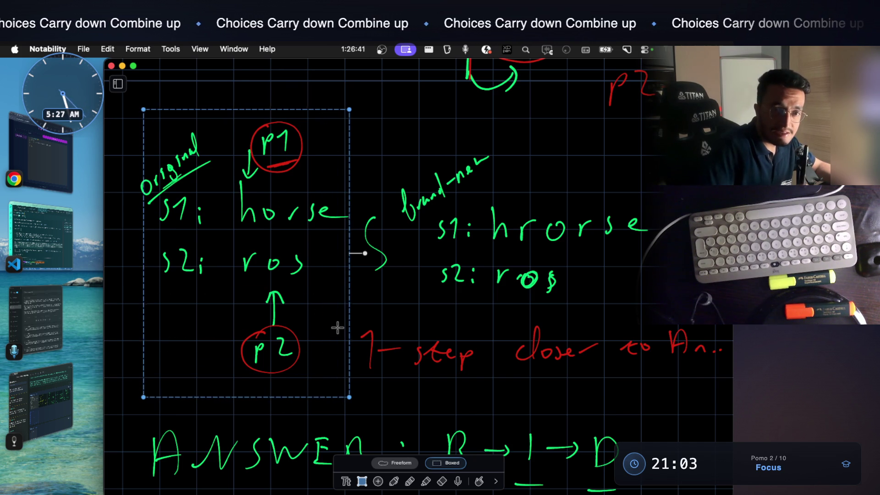
left_click(428, 336)
scroll(425, 329, "down", 5)
scroll(426, 329, "down", 7)
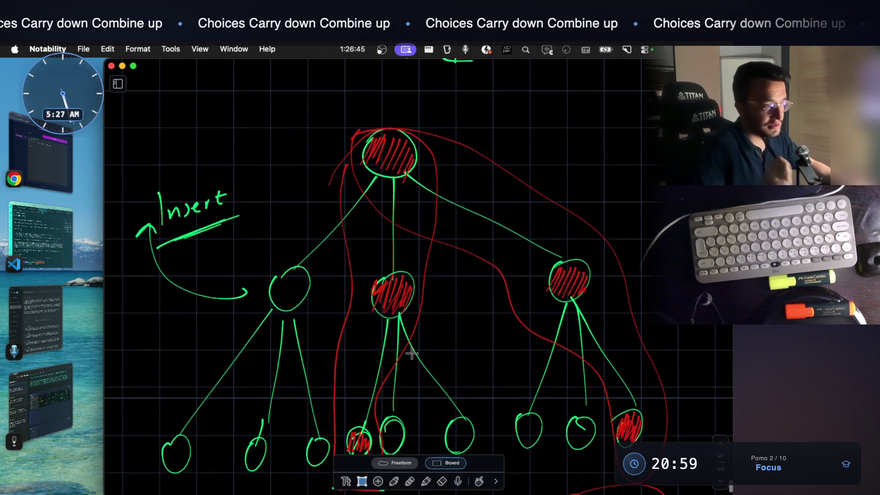
scroll(411, 353, "down", 10)
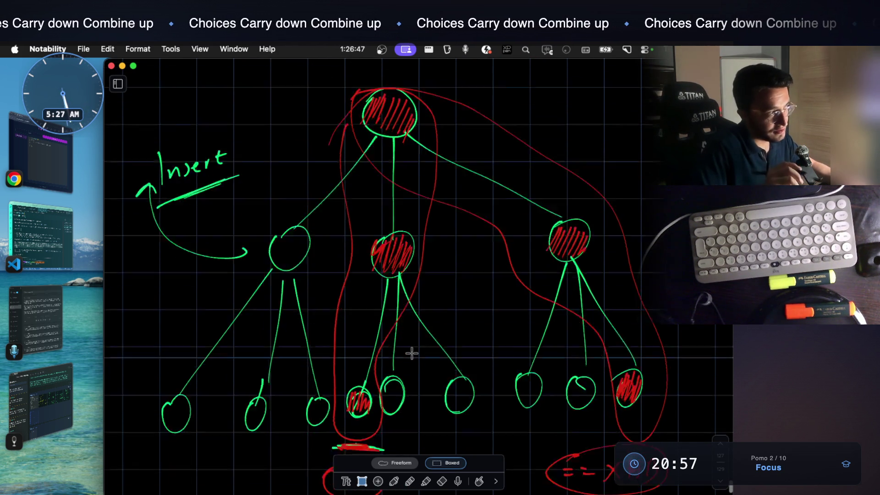
key("super+v")
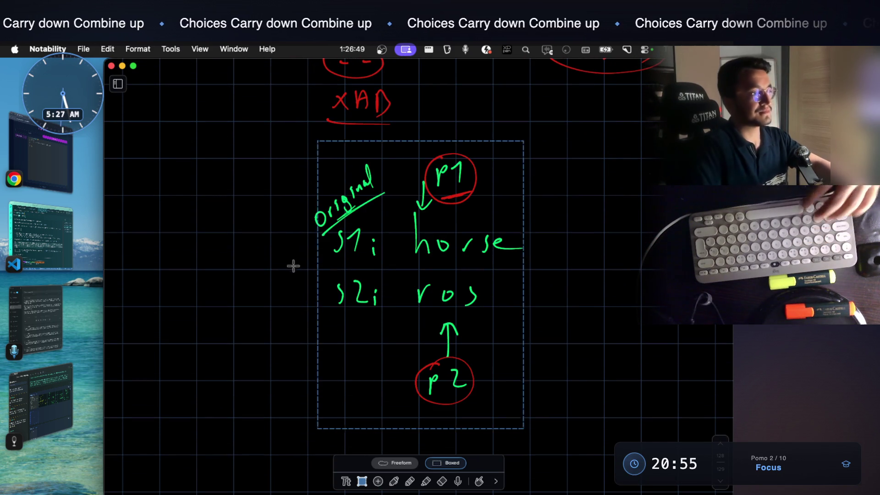
left_click_drag(429, 255, 294, 285)
left_click(432, 308)
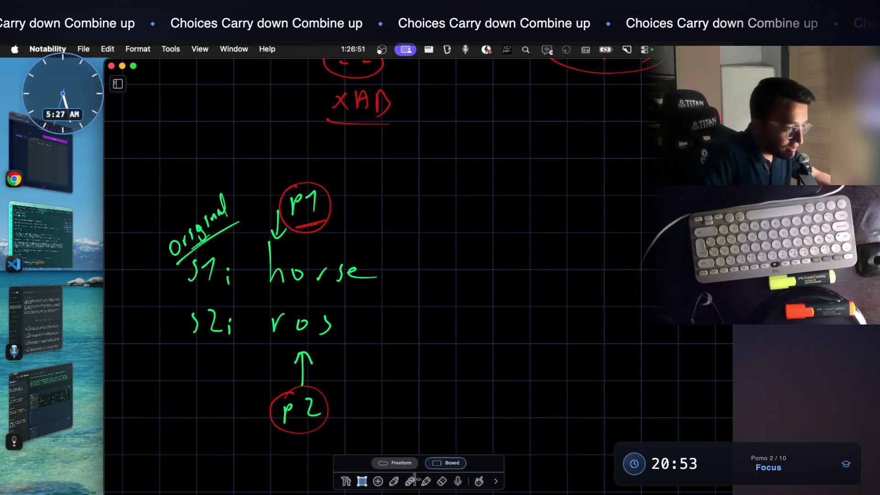
left_click(442, 481)
left_click(322, 424)
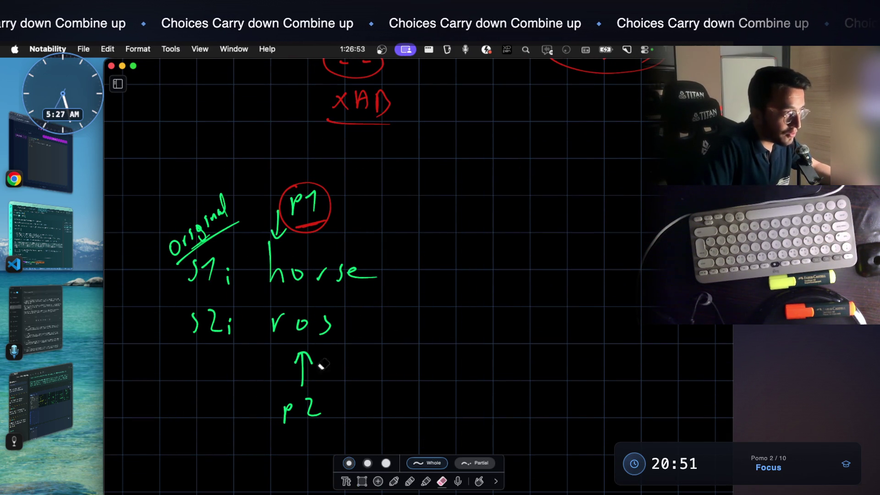
Erase the red marks around p1, touch up horse, and write 'Delete' in green beside it
left_click_drag(315, 230, 328, 236)
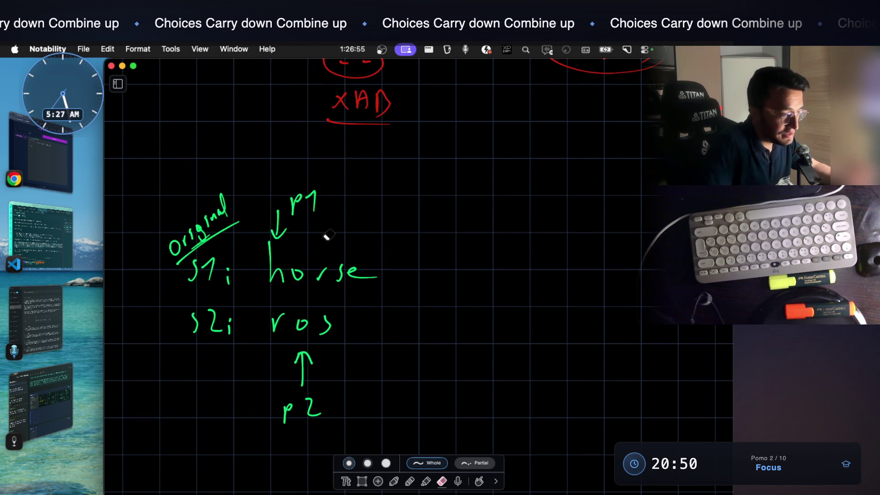
left_click(394, 481)
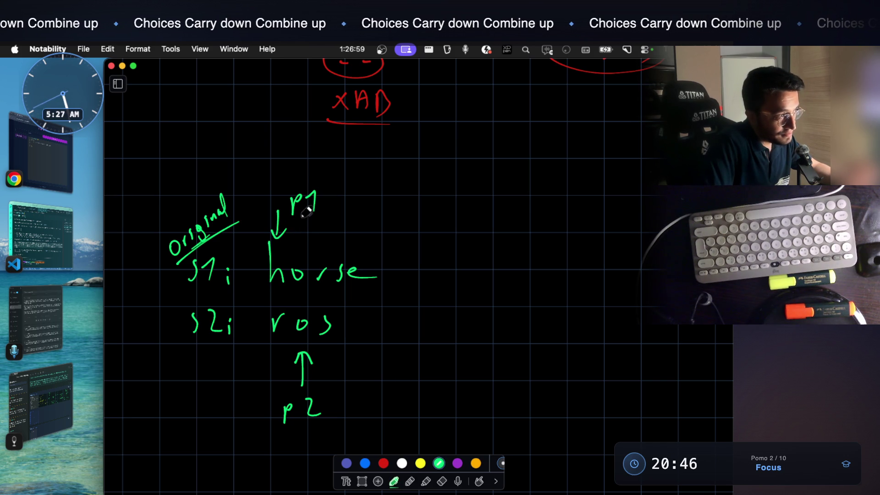
left_click_drag(318, 279, 326, 270)
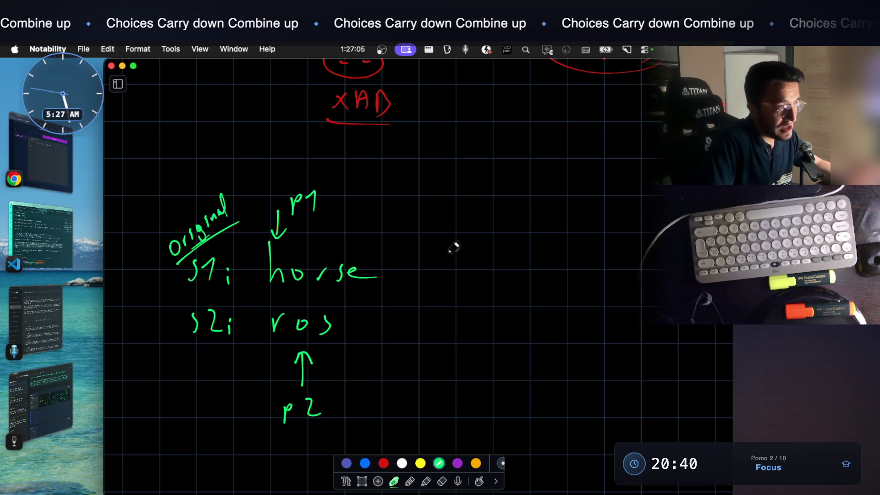
mouse_move(451, 209)
left_mouse_down()
mouse_move(450, 229)
mouse_move(502, 215)
mouse_move(558, 233)
left_mouse_up()
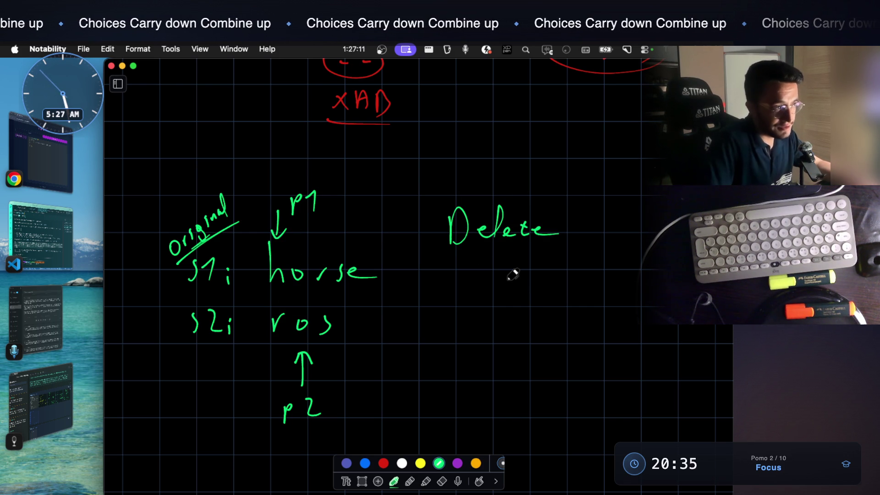
Underline and box the green 'Delete' label, then strike through the h of horse
scroll(521, 256, "down", 2)
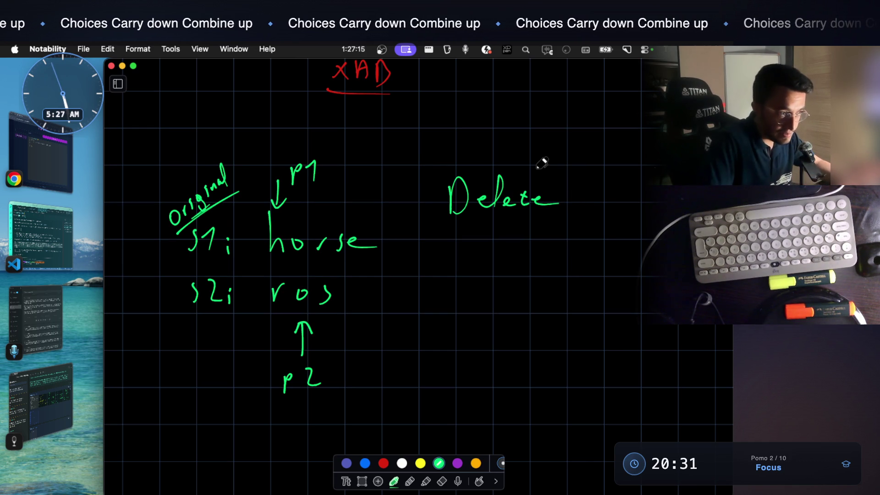
left_click_drag(447, 225, 551, 229)
mouse_move(439, 175)
left_mouse_down()
mouse_move(438, 226)
mouse_move(565, 204)
mouse_move(533, 237)
left_mouse_up()
scroll(442, 250, "down", 3)
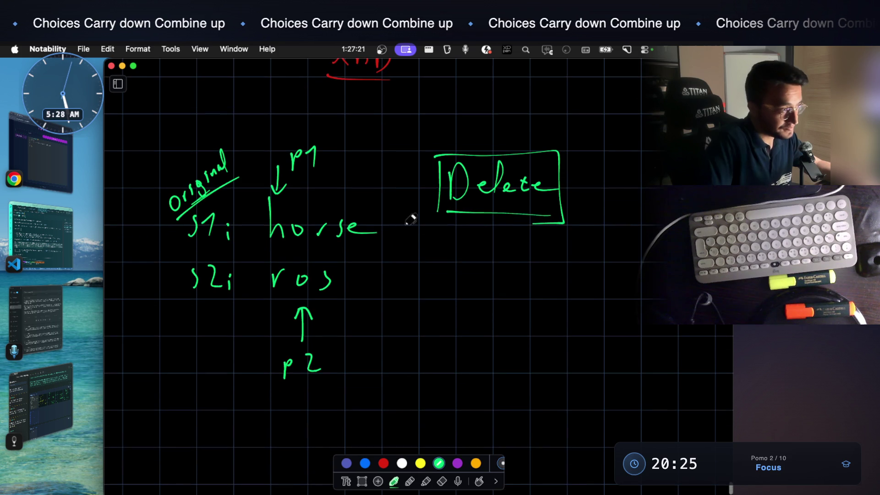
scroll(408, 250, "down", 1)
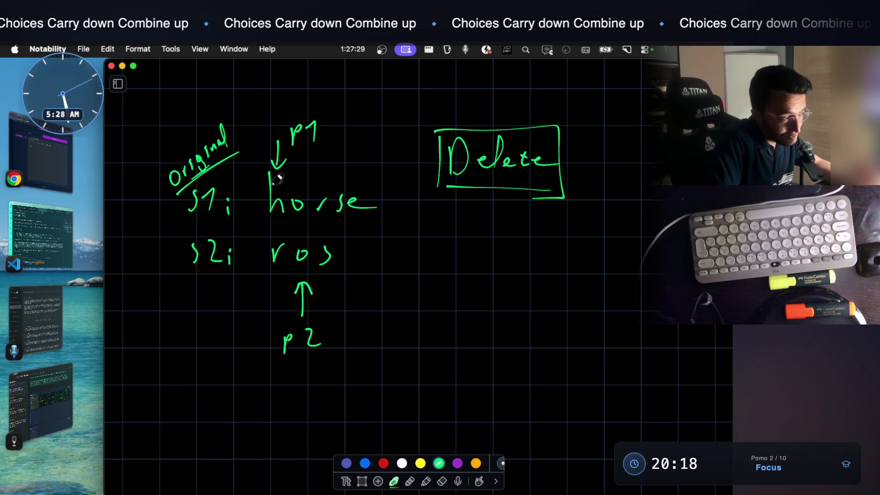
left_click_drag(285, 178, 259, 225)
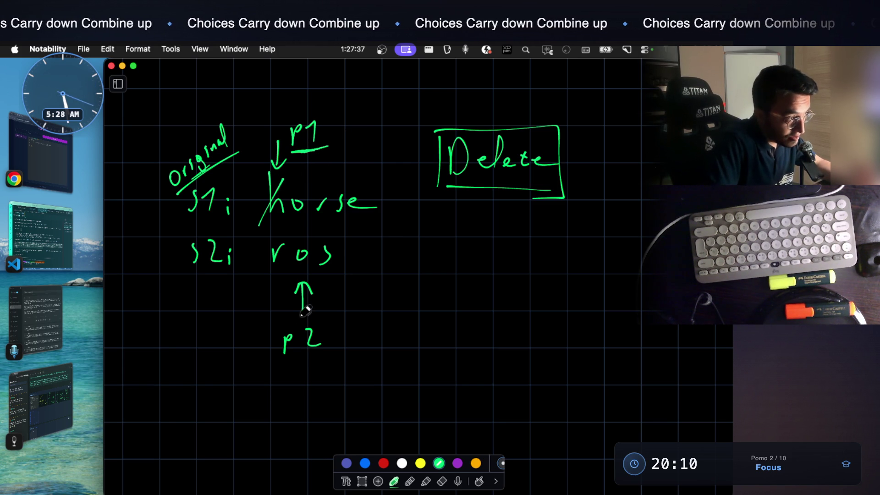
Cross out the h in horse with a thick green slash, undoing two stray circles
left_click_drag(317, 261, 294, 252)
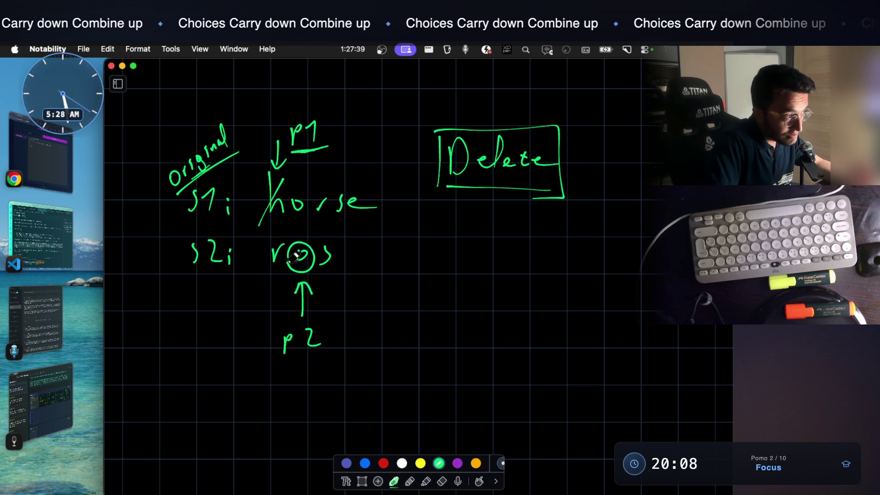
mouse_move(270, 171)
left_mouse_down()
mouse_move(268, 219)
mouse_move(291, 183)
mouse_move(268, 176)
left_mouse_up()
key("super+z")
key("super+z")
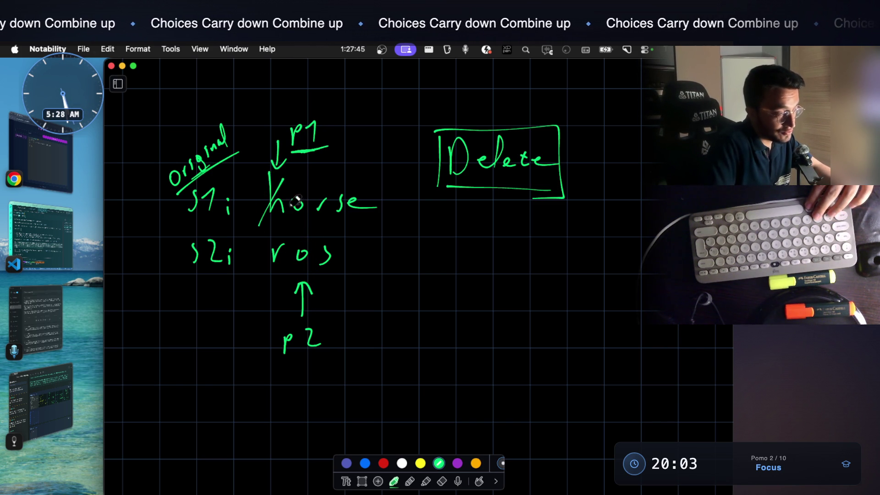
left_click_drag(285, 178, 257, 224)
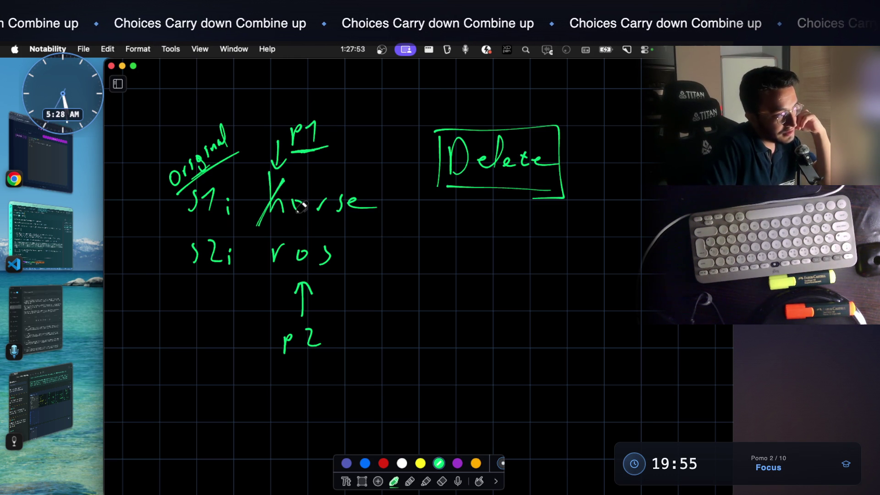
mouse_move(285, 178)
left_mouse_down()
mouse_move(258, 223)
mouse_move(281, 188)
left_mouse_up()
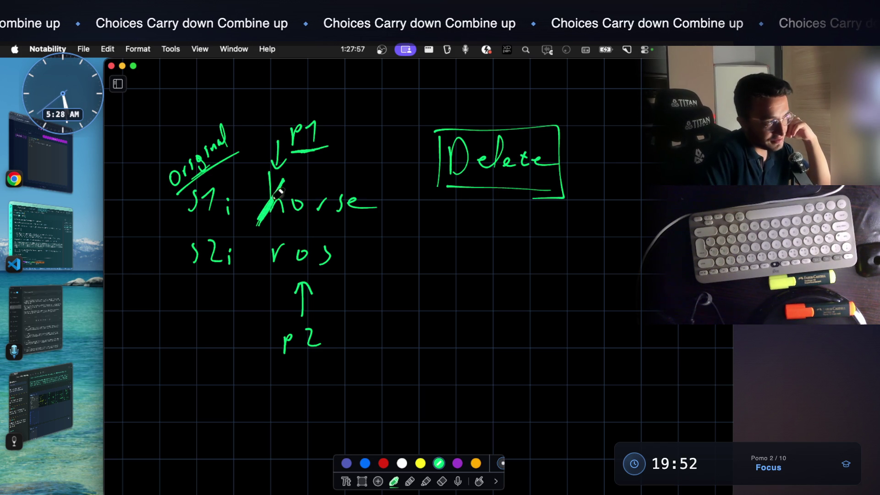
Write 'p1++' in green beneath the Delete box
mouse_move(450, 249)
left_mouse_down()
mouse_move(450, 277)
mouse_move(461, 253)
mouse_move(471, 265)
mouse_move(508, 255)
mouse_move(502, 272)
left_mouse_up()
left_click(478, 256)
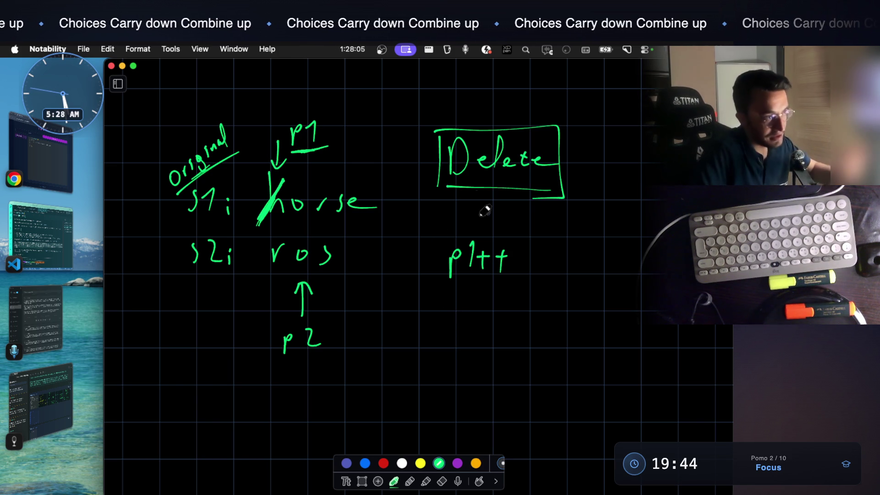
left_click_drag(429, 187, 467, 188)
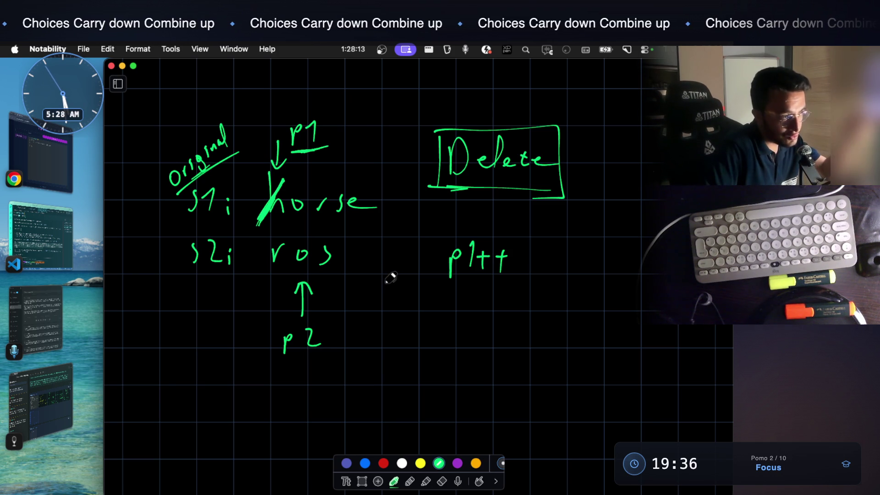
Underline horse's o and p2 in green, circle ros's o, and thicken the p1/p2 underlines
mouse_move(292, 220)
left_mouse_down()
mouse_move(309, 214)
mouse_move(297, 213)
left_mouse_up()
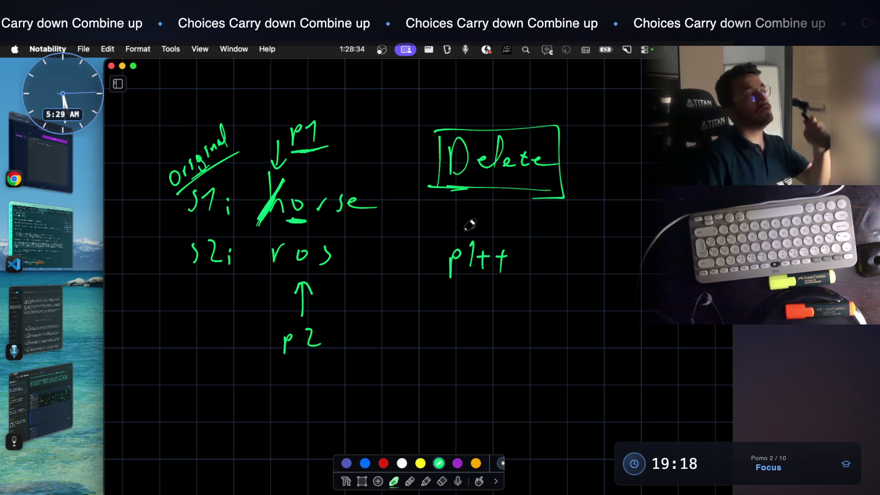
left_click_drag(290, 370, 332, 365)
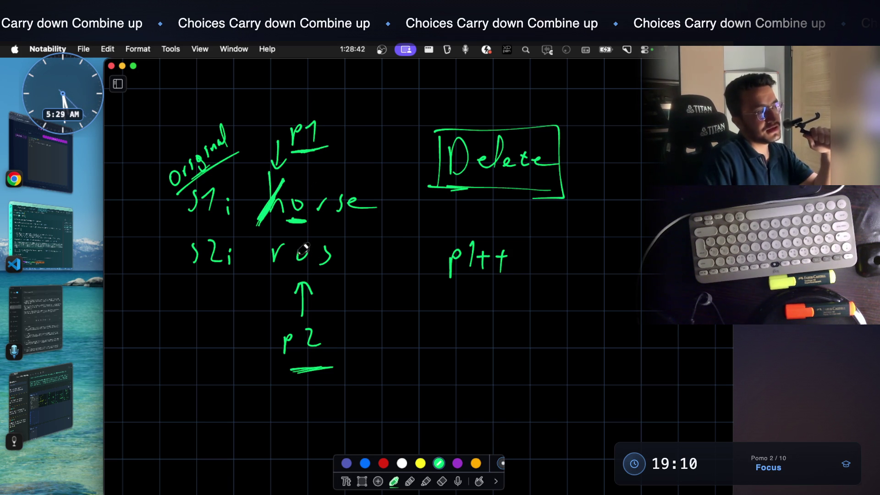
left_click_drag(312, 253, 308, 256)
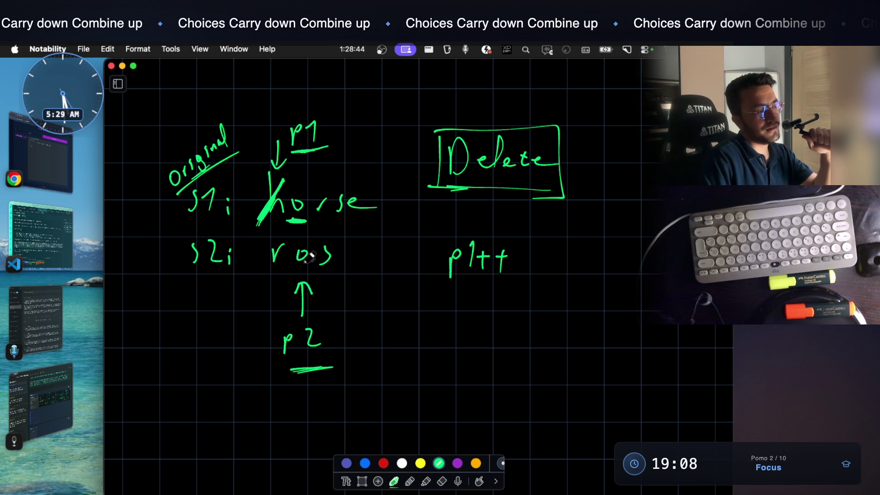
key("super+z")
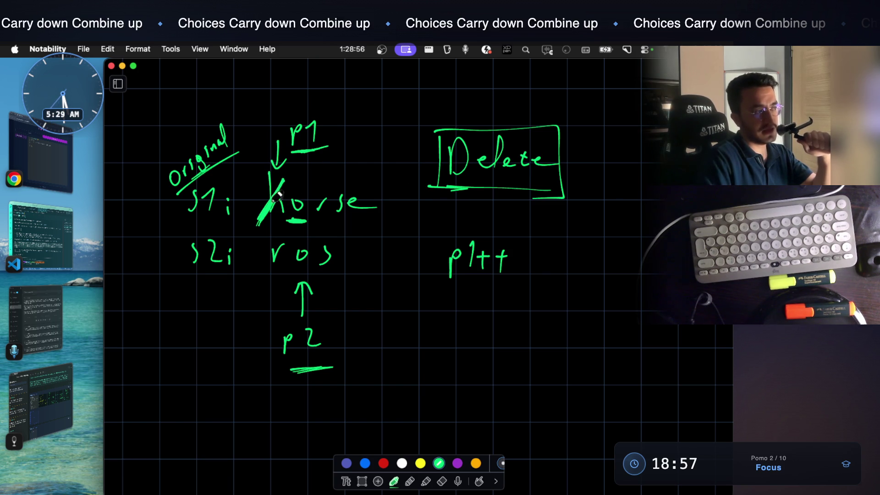
mouse_move(200, 235)
left_mouse_down()
mouse_move(169, 252)
mouse_move(219, 277)
left_mouse_up()
key("super+z")
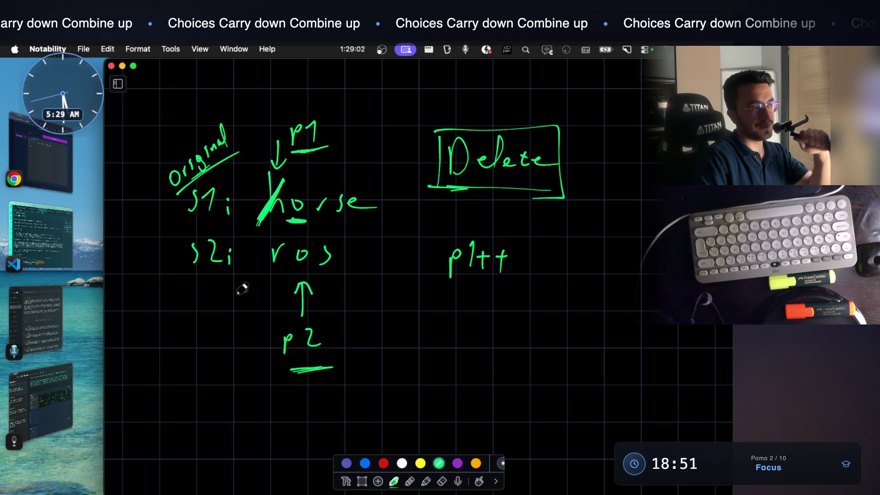
mouse_move(306, 249)
left_mouse_down()
mouse_move(308, 241)
mouse_move(302, 256)
left_mouse_up()
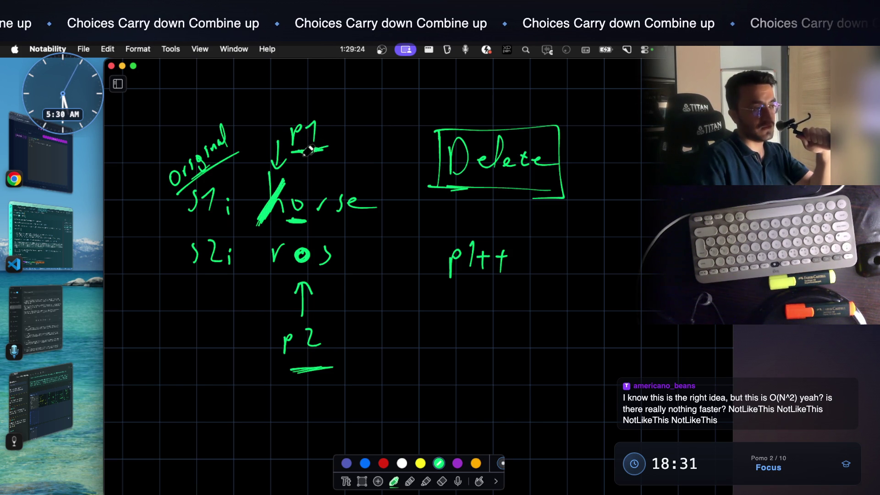
left_click_drag(290, 375, 333, 365)
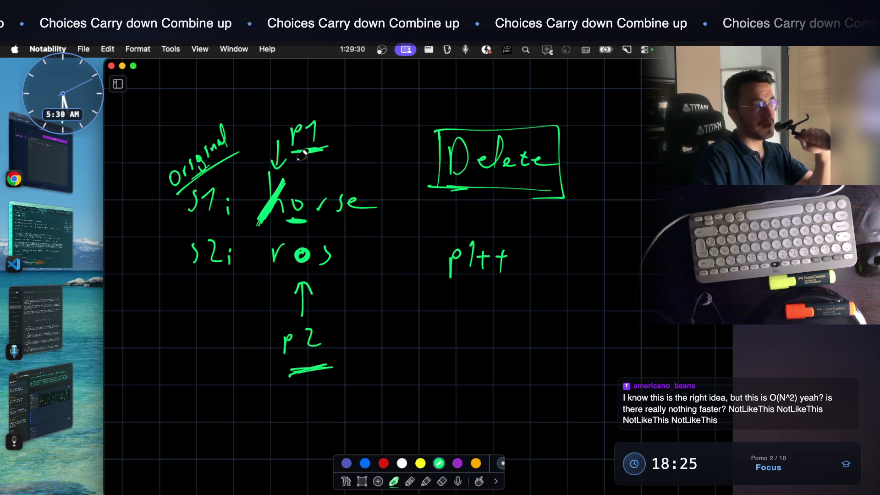
Handwrite 'p2 stay same' in green directly under p1++ beside the Delete heading
mouse_move(457, 316)
left_mouse_down()
mouse_move(474, 314)
mouse_move(469, 323)
left_mouse_up()
left_click_drag(476, 312, 497, 324)
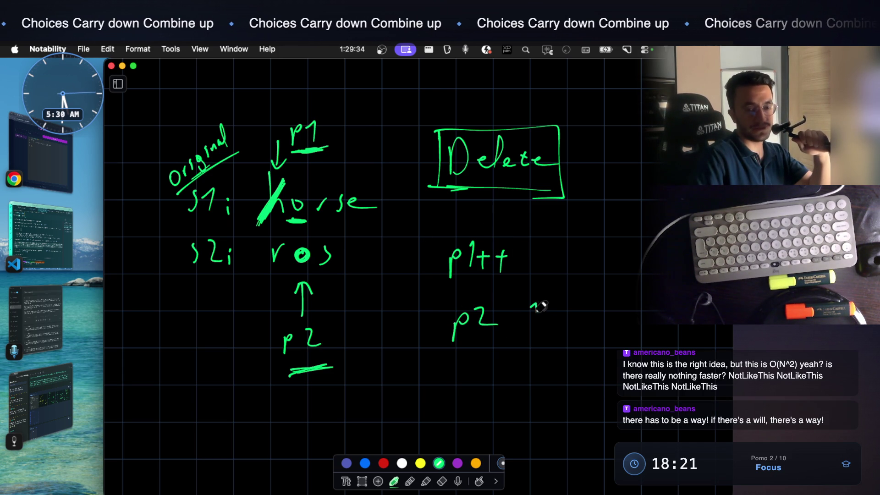
mouse_move(548, 301)
left_mouse_down()
mouse_move(573, 305)
mouse_move(557, 334)
left_mouse_up()
left_click_drag(625, 304, 614, 317)
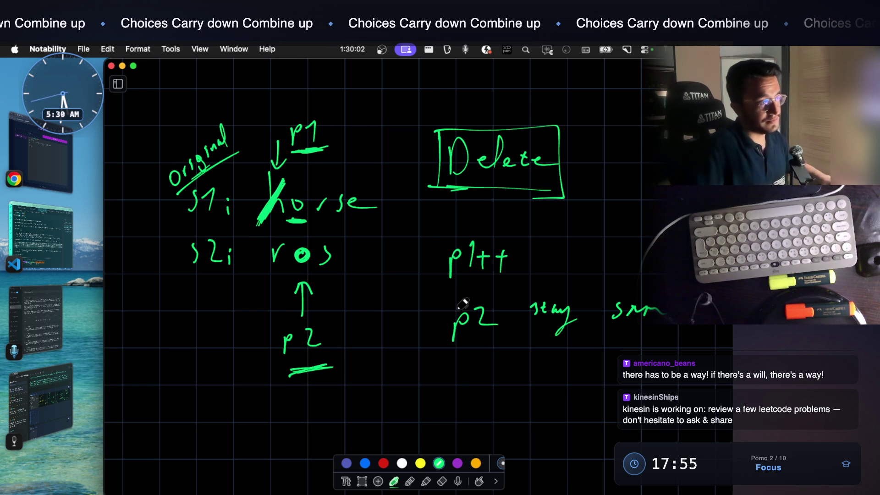
scroll(364, 314, "up", 1)
scroll(317, 229, "up", 2)
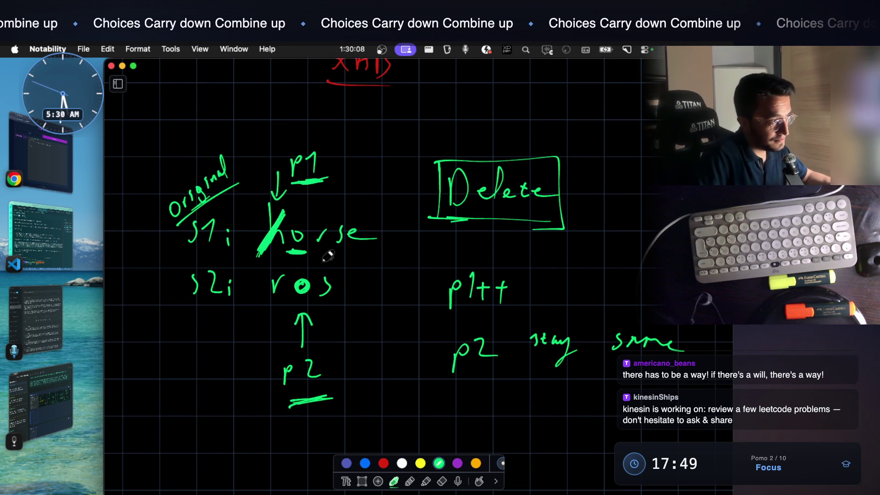
left_click(362, 481)
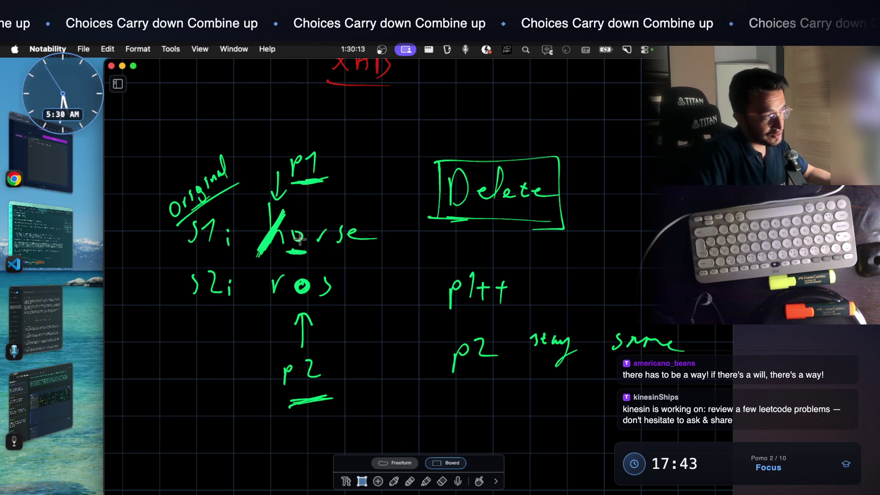
Paste a copy of the horse/ros diagram lower on the page
mouse_move(157, 130)
left_mouse_down()
mouse_move(356, 295)
mouse_move(396, 300)
left_mouse_up()
left_click(373, 322)
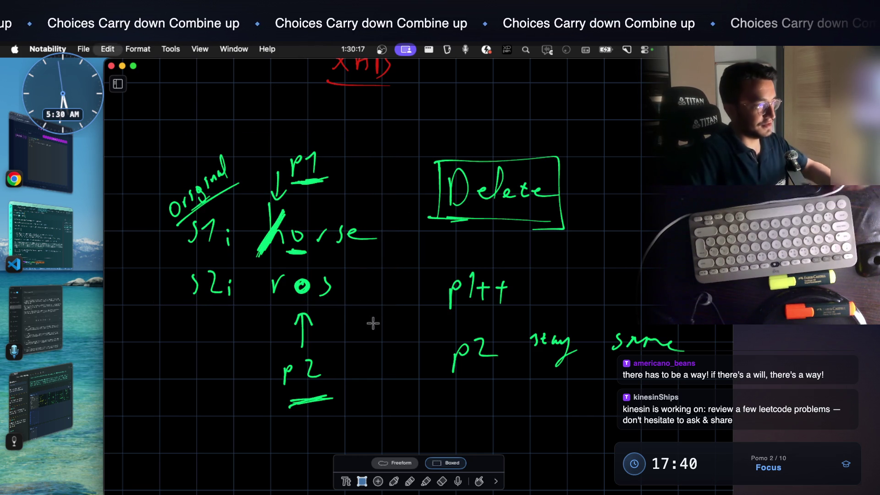
scroll(353, 330, "down", 5)
key("super+v")
left_click_drag(432, 279, 276, 339)
left_click(438, 329)
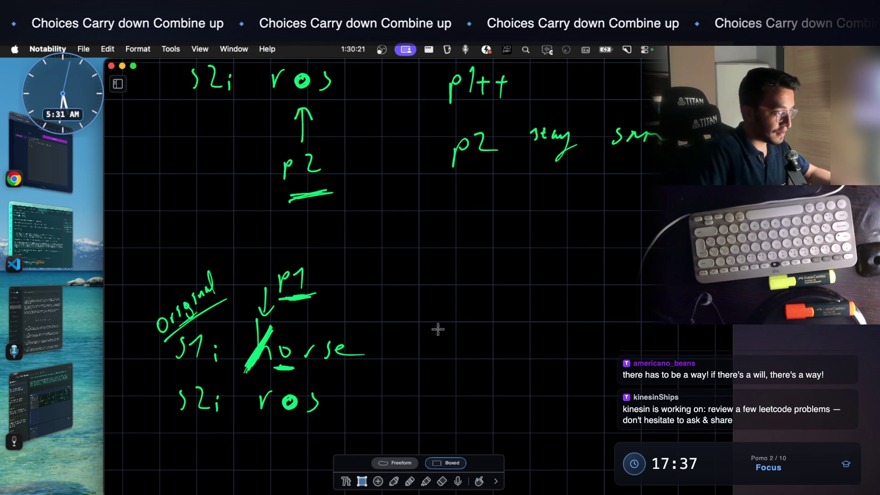
left_click(393, 482)
scroll(422, 399, "down", 2)
scroll(421, 396, "down", 3)
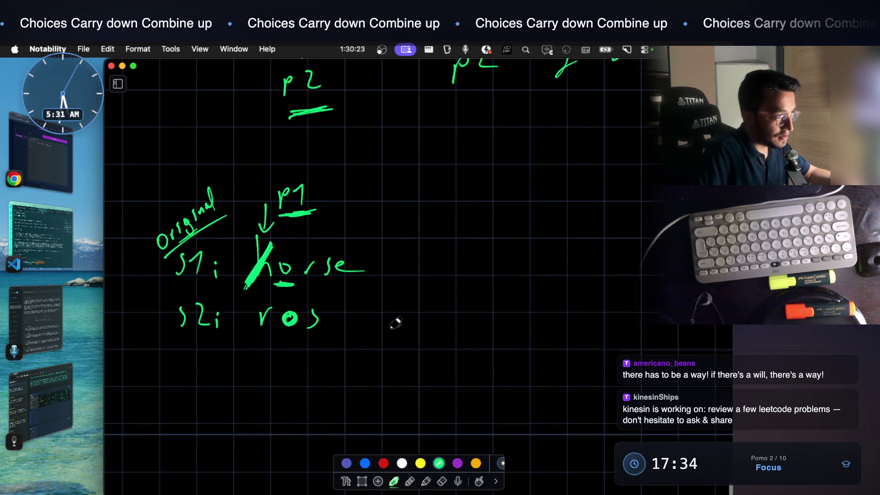
Erase the slash across the h of horse and the old p1 arrow and label
left_click(442, 481)
left_click_drag(254, 281, 270, 248)
mouse_move(265, 213)
left_mouse_down()
mouse_move(282, 218)
mouse_move(295, 190)
mouse_move(314, 212)
left_mouse_up()
Draw a p1 arrow down at the o of horse and a p2 arrow up at the o of ros
left_click(394, 482)
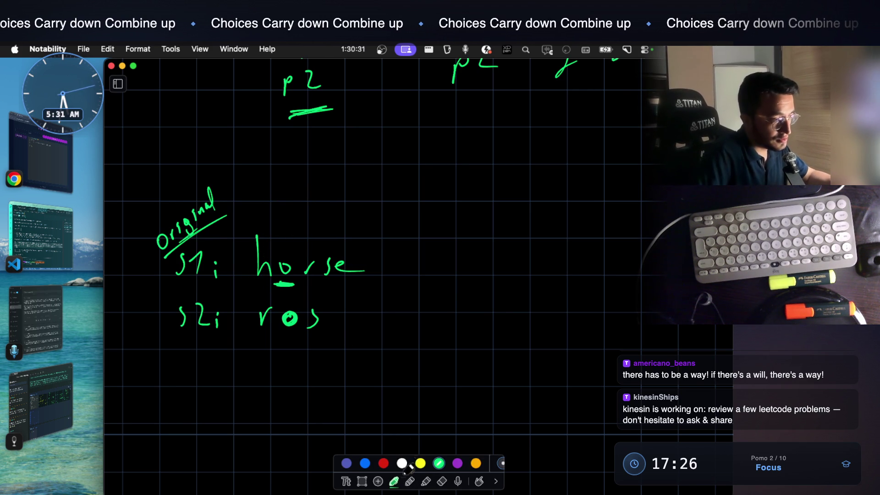
mouse_move(282, 214)
left_mouse_down()
mouse_move(282, 242)
mouse_move(292, 234)
left_mouse_up()
left_click_drag(274, 173, 291, 171)
mouse_move(290, 385)
left_mouse_down()
mouse_move(288, 345)
mouse_move(300, 352)
left_mouse_up()
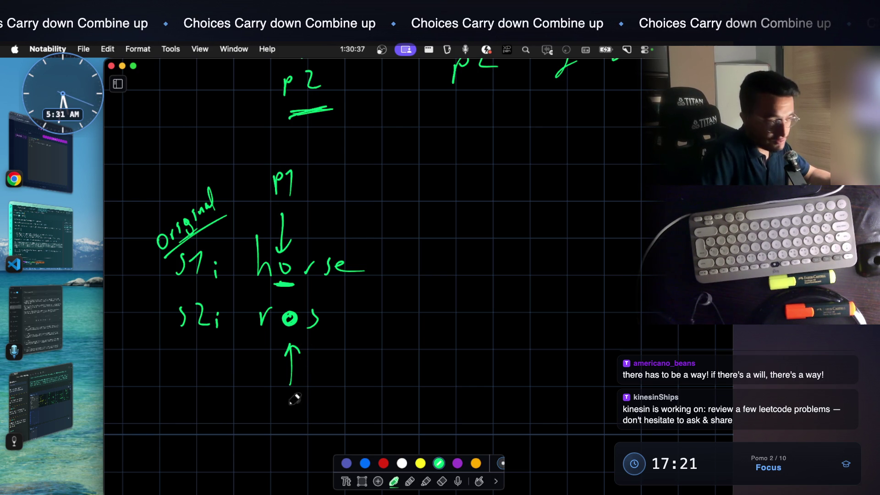
mouse_move(285, 394)
left_mouse_down()
mouse_move(285, 418)
mouse_move(298, 397)
left_mouse_up()
left_click_drag(308, 395, 321, 406)
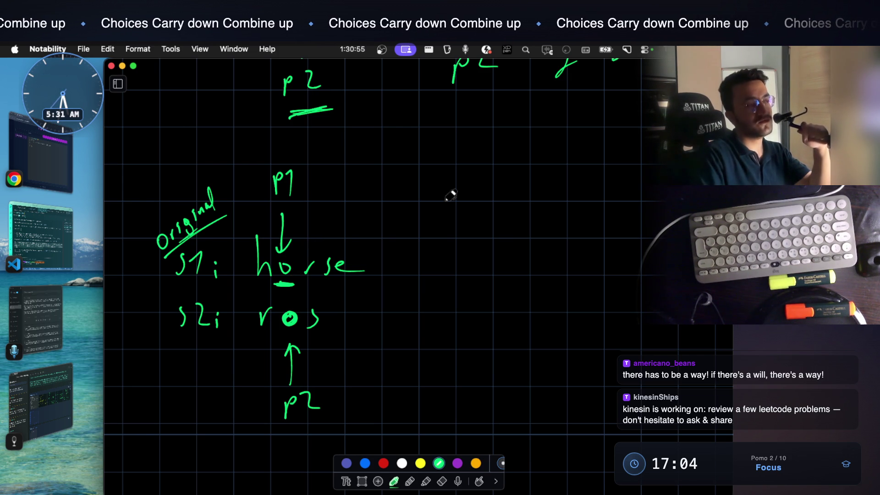
Write p1++ and p2++ beside horse, then paste another copy of the horse/ros block
mouse_move(441, 229)
left_mouse_down()
mouse_move(448, 222)
mouse_move(500, 231)
mouse_move(492, 250)
left_mouse_up()
mouse_move(452, 283)
left_mouse_down()
mouse_move(518, 277)
mouse_move(506, 297)
left_mouse_up()
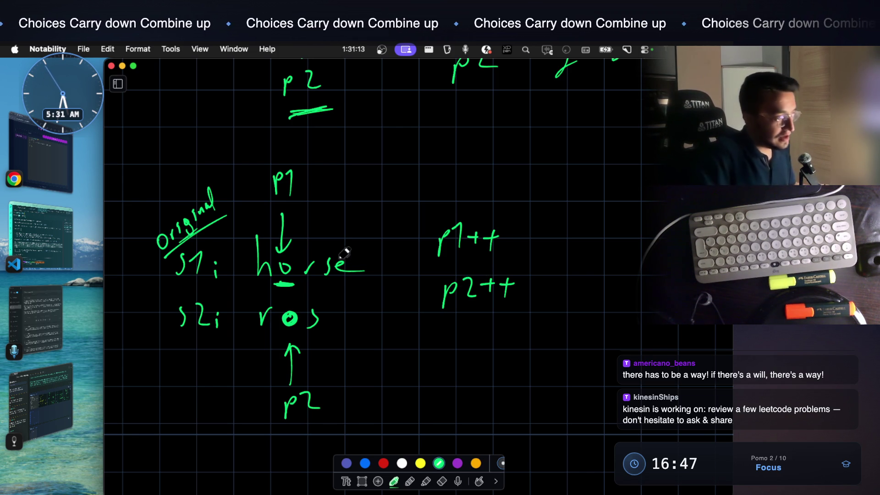
scroll(344, 270, "down", 5)
scroll(319, 368, "up", 3)
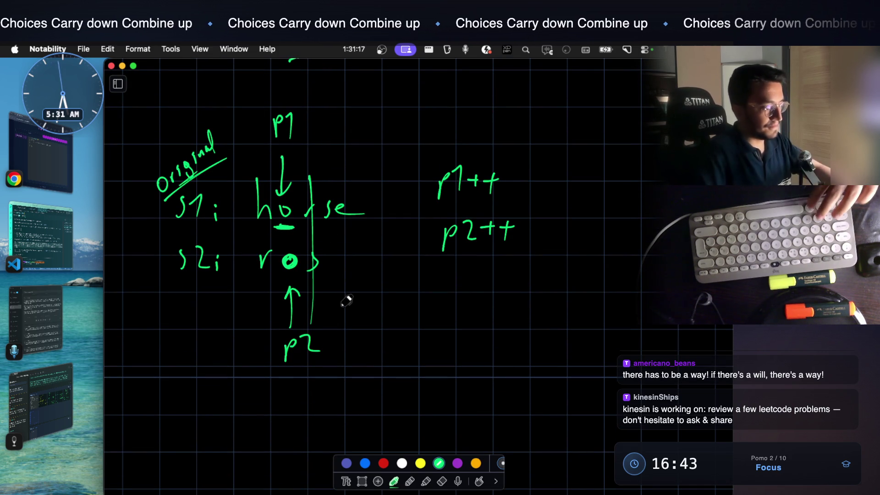
scroll(276, 347, "down", 3)
key("super+v")
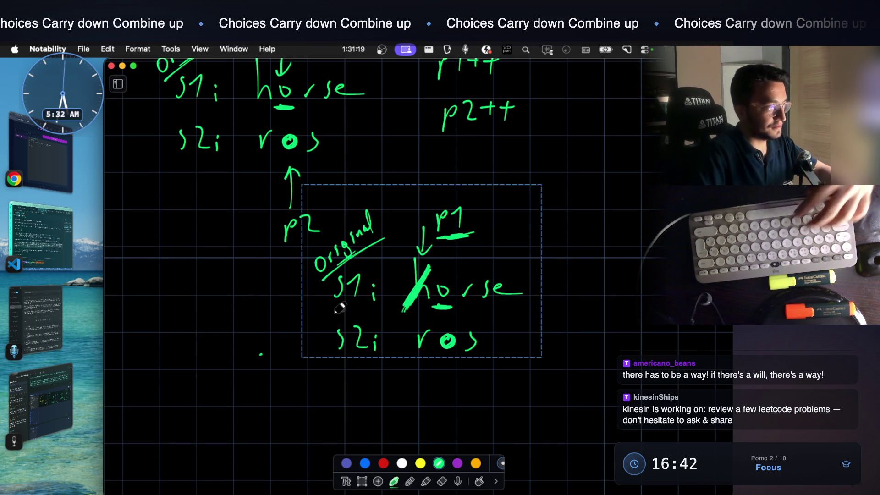
Place the pasted copy and erase its h slash and old p1 arrow and label
left_click(448, 308)
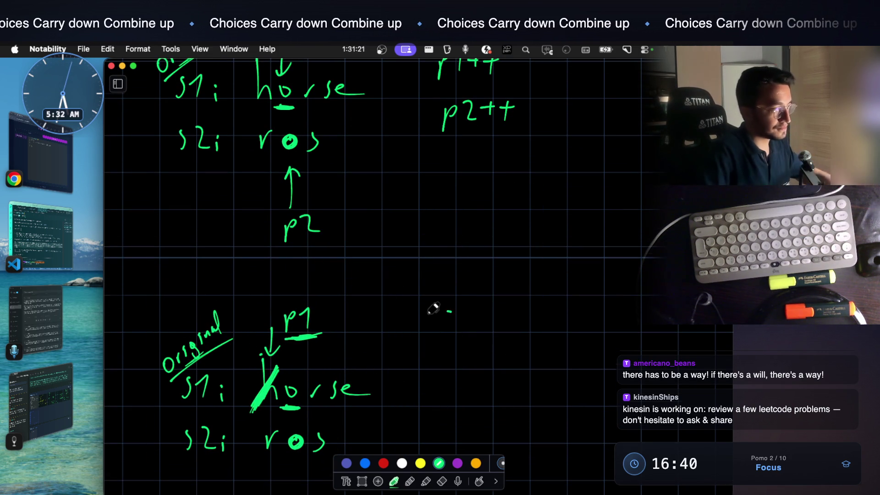
scroll(430, 330, "down", 4)
left_click(442, 480)
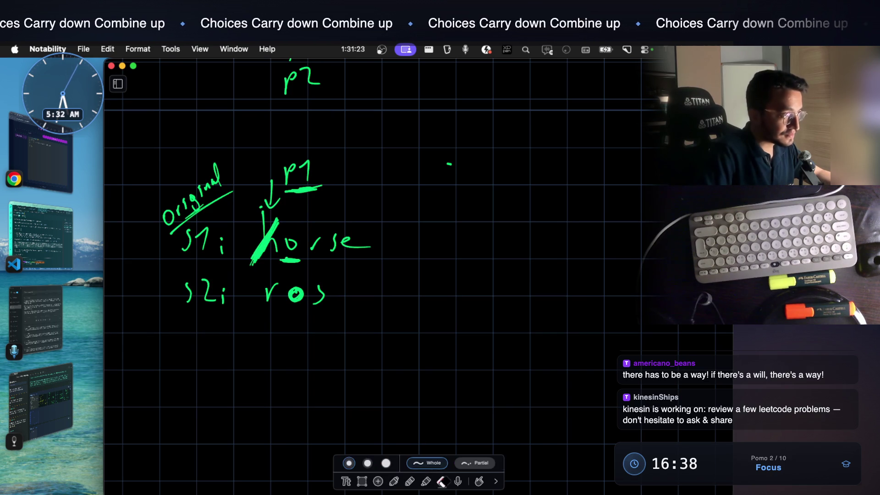
mouse_move(257, 250)
left_mouse_down()
mouse_move(301, 170)
mouse_move(314, 171)
mouse_move(283, 197)
mouse_move(274, 190)
mouse_move(282, 227)
left_mouse_up()
left_click_drag(281, 260, 300, 264)
Draw p1 pointing at the r of horse, p2 at the s of ros, and write Replace
left_click(394, 481)
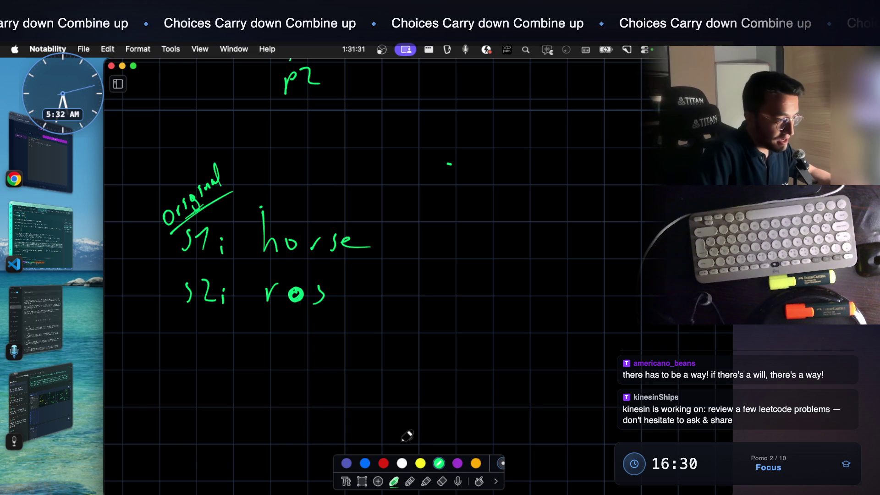
mouse_move(314, 180)
left_mouse_down()
mouse_move(313, 220)
mouse_move(321, 205)
left_mouse_up()
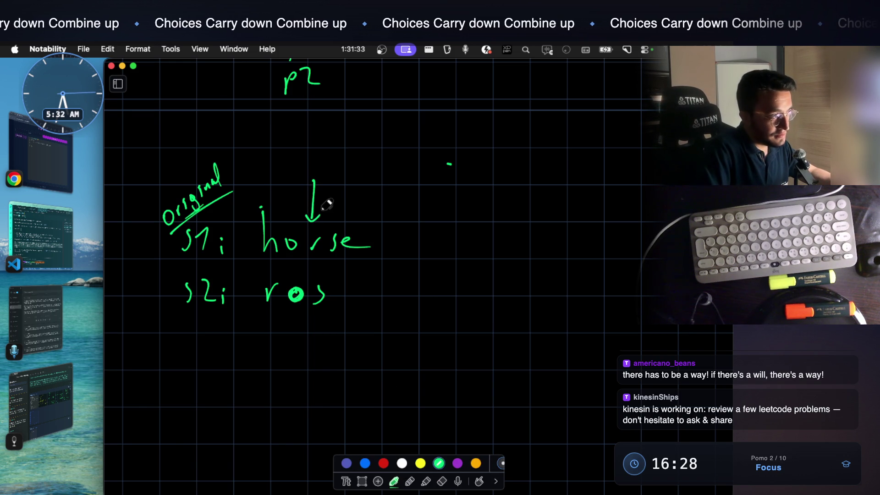
left_click_drag(332, 172, 353, 187)
mouse_move(318, 325)
left_mouse_down()
mouse_move(319, 368)
mouse_move(327, 329)
mouse_move(382, 348)
left_mouse_up()
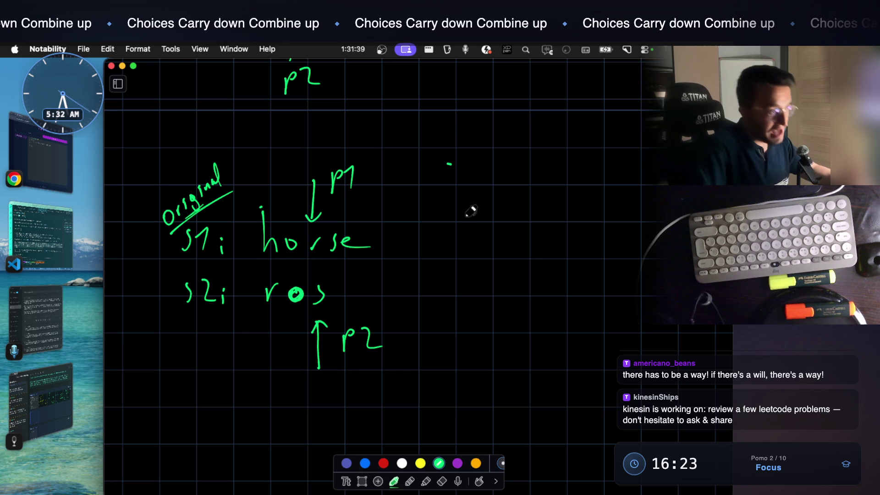
mouse_move(452, 188)
left_mouse_down()
mouse_move(452, 211)
mouse_move(468, 209)
mouse_move(500, 202)
mouse_move(511, 177)
mouse_move(527, 202)
mouse_move(554, 216)
left_mouse_up()
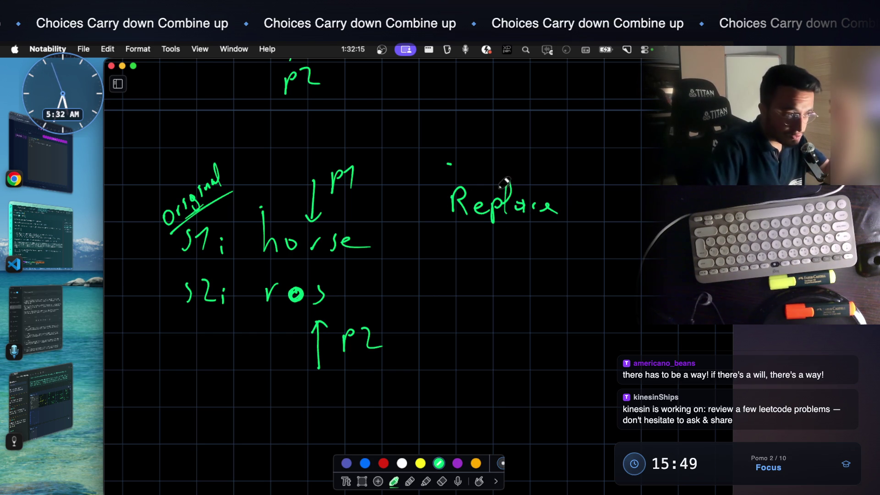
Double-underline Replace, then underline and circle the s of ros
left_click_drag(447, 228, 565, 235)
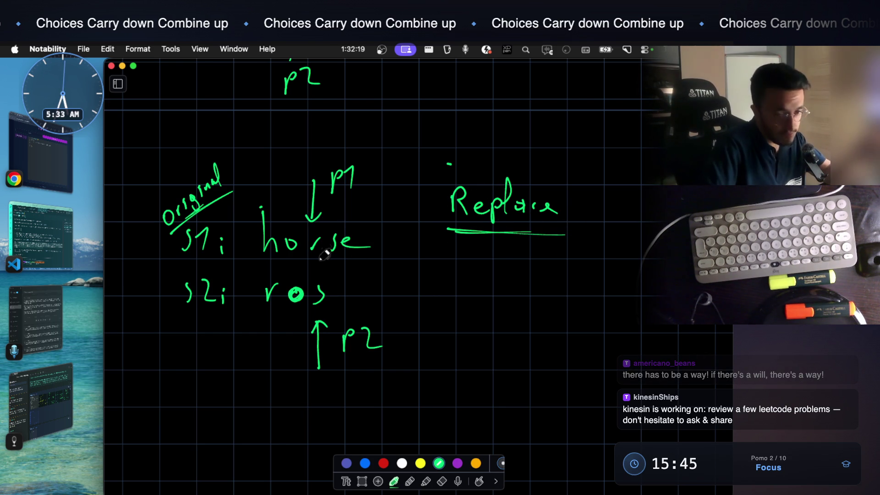
left_click_drag(441, 234, 571, 237)
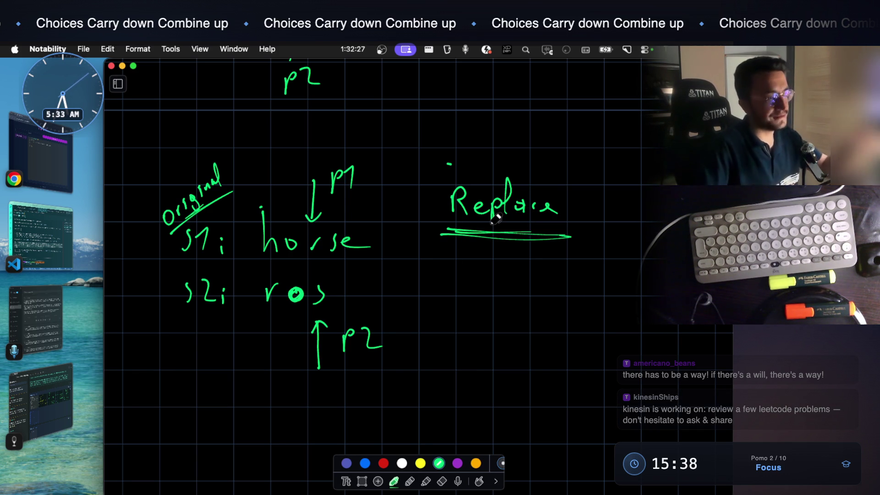
scroll(459, 279, "down", 1)
scroll(453, 275, "up", 1)
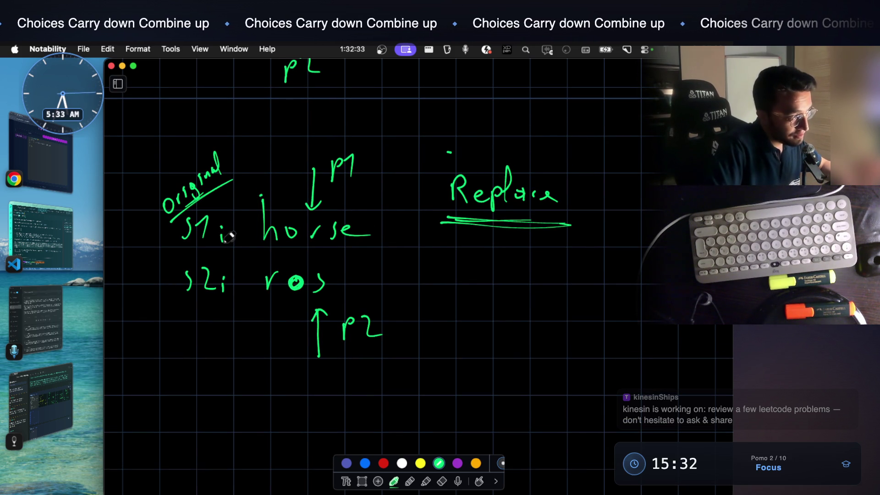
left_click_drag(311, 300, 333, 300)
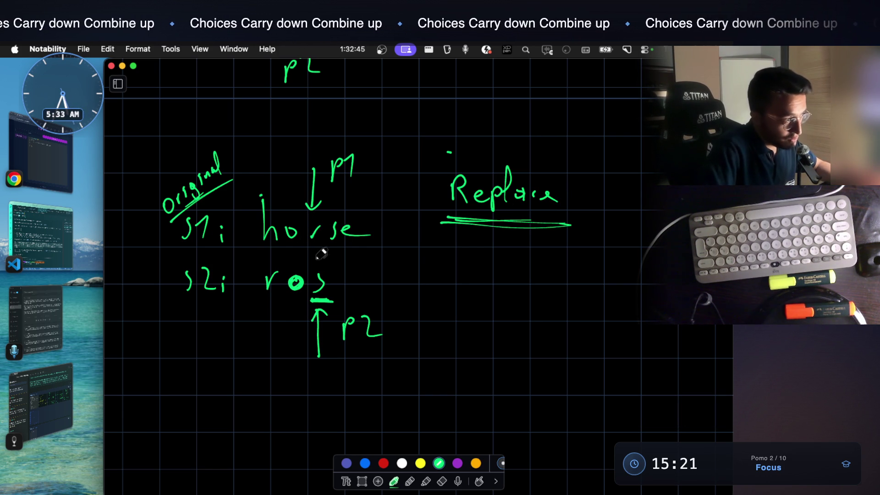
mouse_move(317, 292)
left_mouse_down()
mouse_move(338, 287)
mouse_move(337, 264)
mouse_move(315, 265)
left_mouse_up()
Circle the r of horse and Replace, underline p2, and strike through the circled r
mouse_move(314, 210)
left_mouse_down()
mouse_move(309, 243)
mouse_move(335, 221)
mouse_move(317, 207)
left_mouse_up()
mouse_move(532, 164)
left_mouse_down()
mouse_move(487, 160)
mouse_move(595, 192)
mouse_move(500, 156)
left_mouse_up()
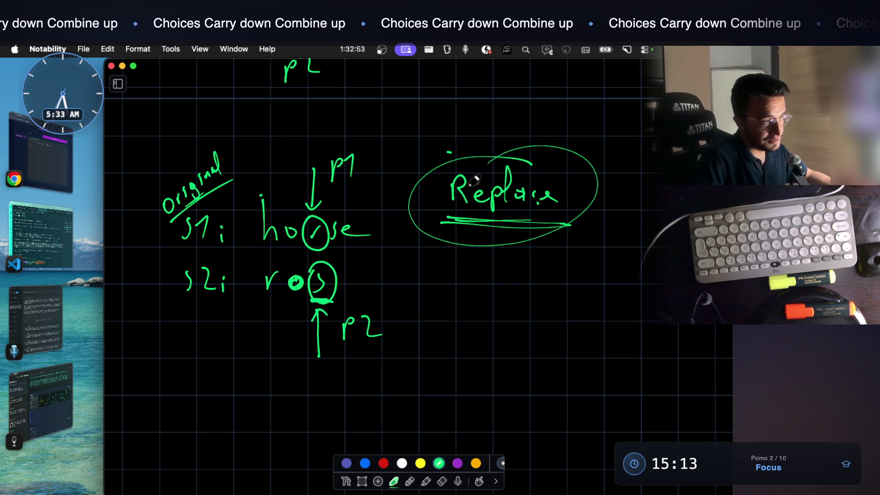
left_click_drag(340, 359, 381, 361)
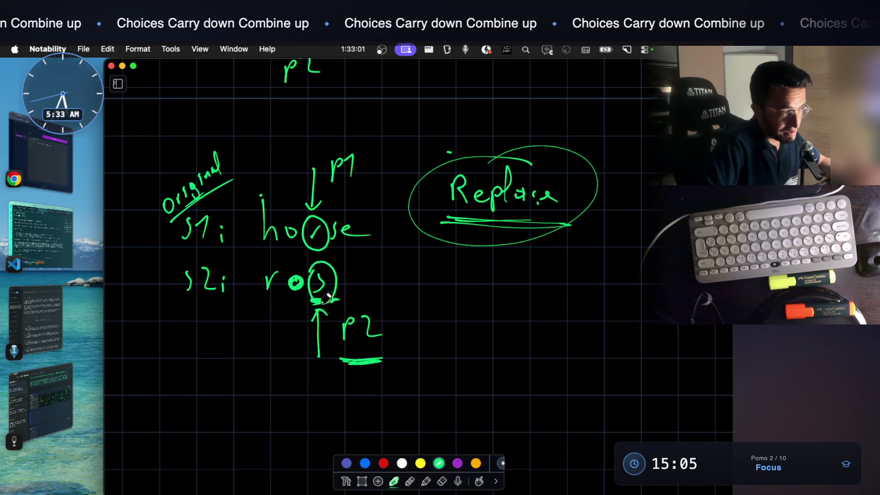
left_click_drag(318, 299, 310, 301)
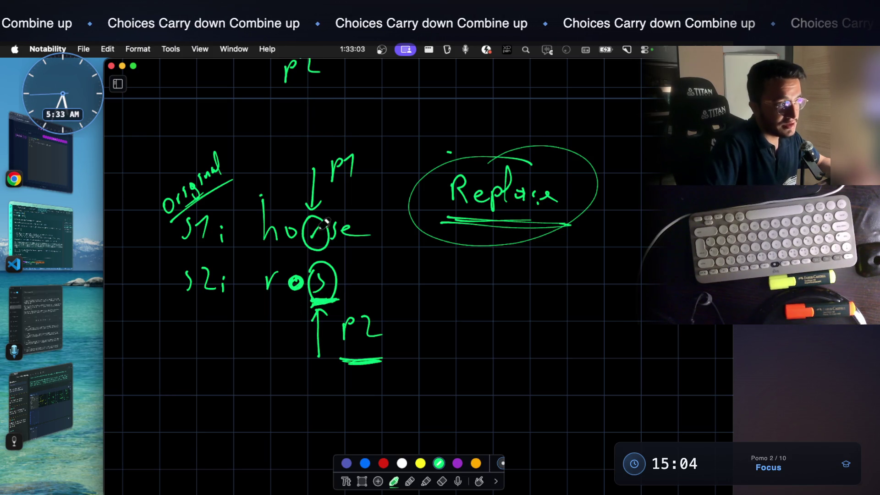
left_click_drag(327, 210, 294, 255)
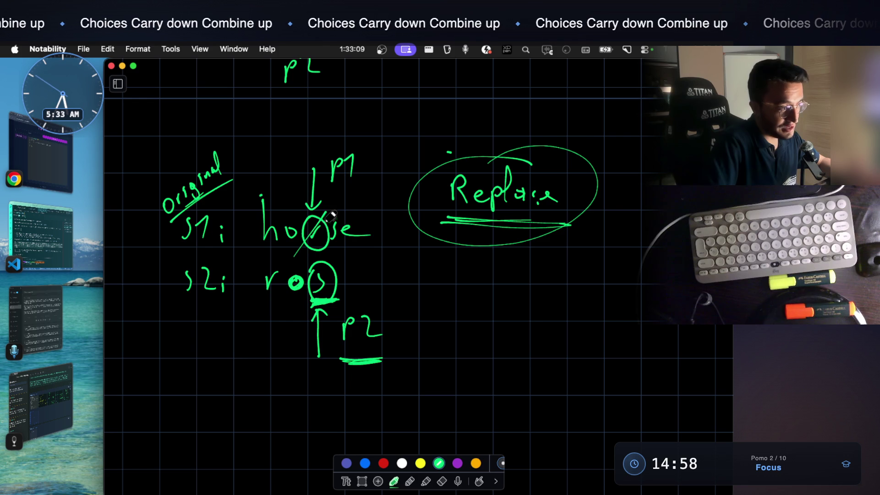
left_click(384, 462)
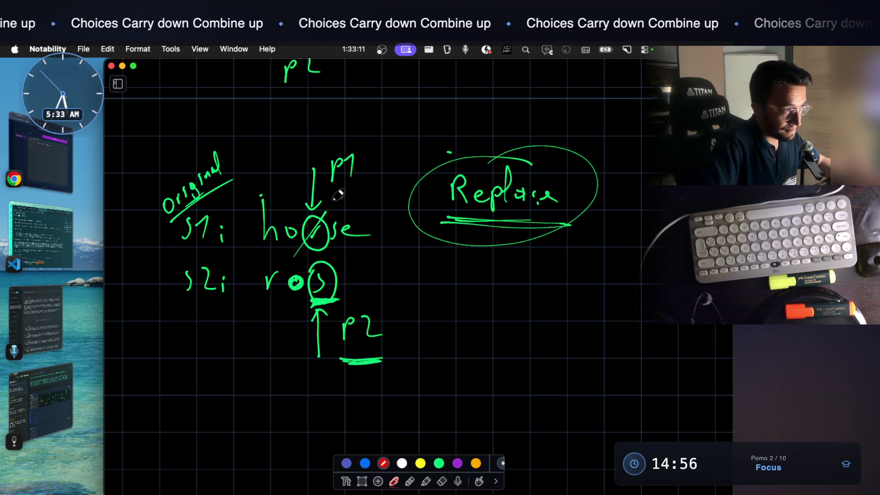
Write a red s above the crossed-out r and a red p2++ below Replace
left_click_drag(339, 197, 334, 209)
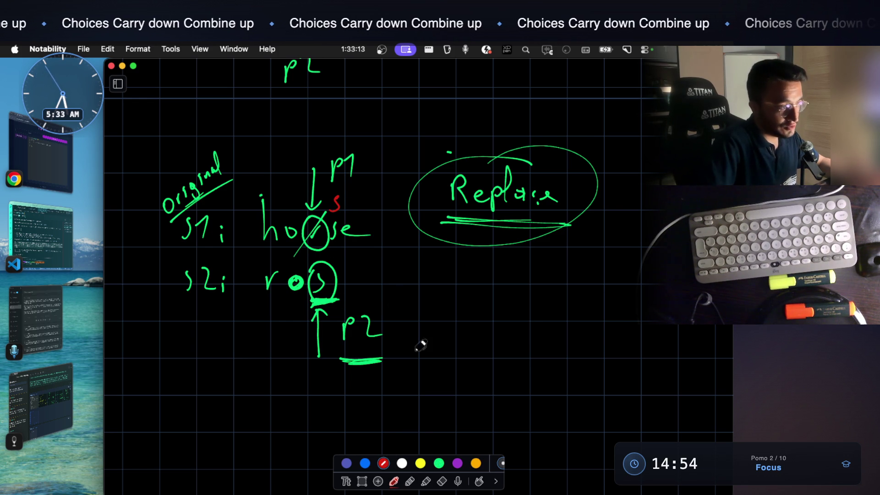
left_click_drag(471, 342, 500, 351)
left_click_drag(493, 342, 510, 340)
key("super+z")
key("super+z")
key("super+z")
mouse_move(498, 329)
left_mouse_down()
mouse_move(513, 347)
mouse_move(539, 337)
left_mouse_up()
mouse_move(531, 331)
left_mouse_down()
mouse_move(531, 351)
mouse_move(568, 334)
mouse_move(560, 351)
left_mouse_up()
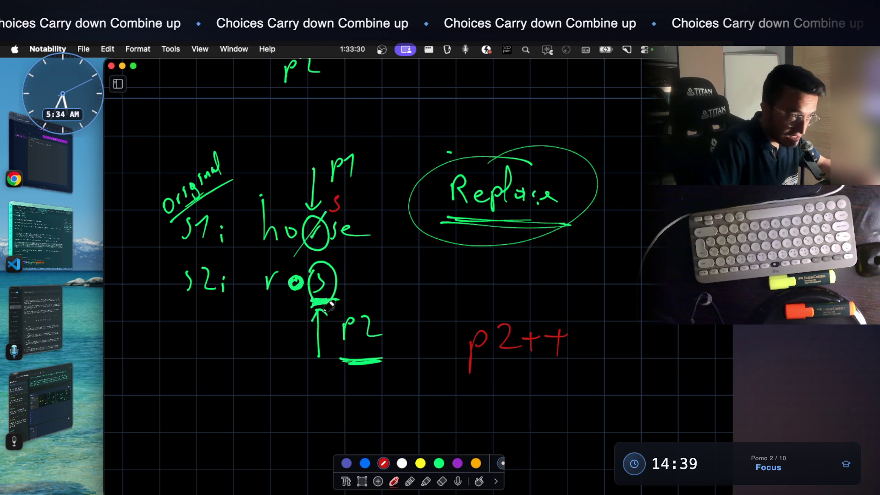
Circle the p1 label in red and write a red p1++ above p2++
mouse_move(341, 146)
left_mouse_down()
mouse_move(321, 160)
mouse_move(369, 140)
mouse_move(323, 154)
left_mouse_up()
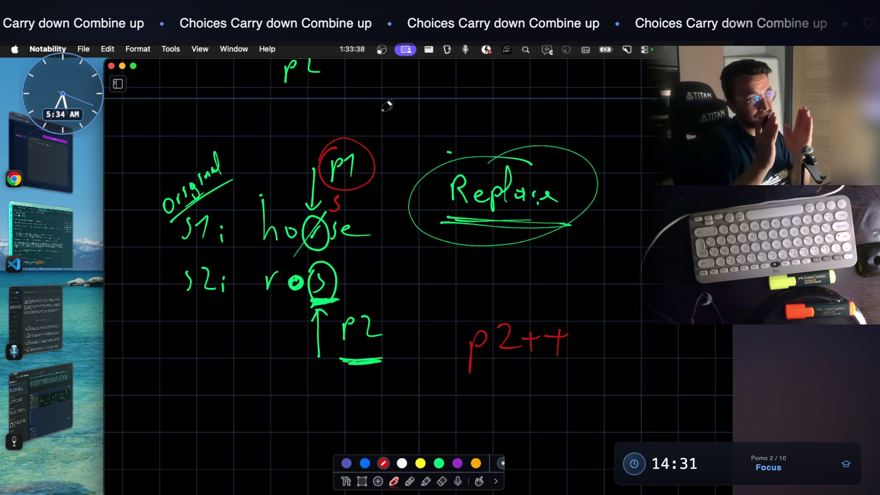
mouse_move(468, 275)
left_mouse_down()
mouse_move(481, 269)
mouse_move(472, 293)
left_mouse_up()
mouse_move(499, 264)
left_mouse_down()
mouse_move(505, 286)
mouse_move(527, 275)
left_mouse_up()
mouse_move(519, 268)
left_mouse_down()
mouse_move(519, 289)
mouse_move(545, 274)
left_mouse_up()
left_click_drag(535, 268, 534, 289)
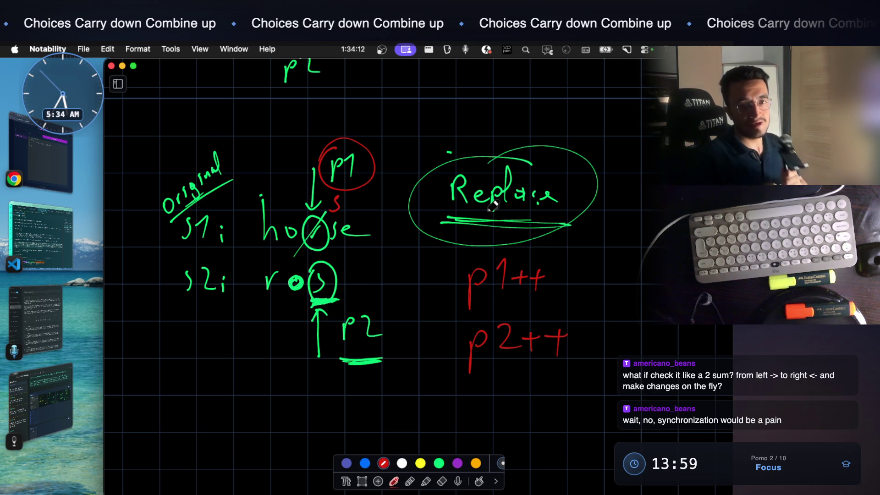
Write '2 sum' in green and draw its first branching strokes
scroll(409, 377, "down", 3)
left_click(439, 463)
left_click_drag(186, 358, 204, 389)
left_click_drag(230, 364, 288, 384)
scroll(321, 330, "down", 2)
mouse_move(313, 331)
left_mouse_down()
mouse_move(385, 300)
mouse_move(427, 320)
mouse_move(458, 306)
mouse_move(508, 303)
left_mouse_up()
mouse_move(317, 338)
left_mouse_down()
mouse_move(383, 371)
mouse_move(377, 383)
left_mouse_up()
scroll(481, 359, "down", 2)
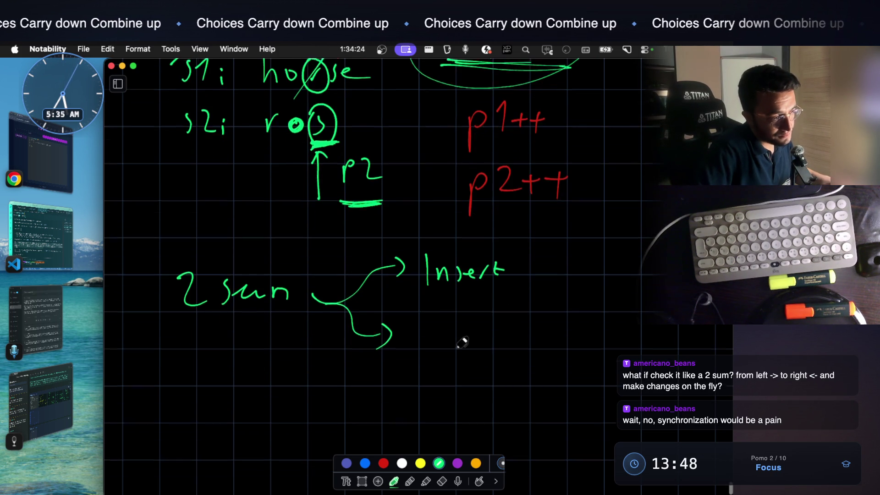
Label the branches Delete and Replace and draw a box around '2 sum'
mouse_move(428, 317)
left_mouse_down()
mouse_move(472, 303)
mouse_move(509, 343)
left_mouse_up()
mouse_move(326, 302)
left_mouse_down()
mouse_move(362, 390)
mouse_move(384, 395)
left_mouse_up()
left_click_drag(383, 385, 380, 409)
mouse_move(425, 372)
left_mouse_down()
mouse_move(454, 392)
mouse_move(482, 376)
mouse_move(514, 383)
mouse_move(518, 364)
left_mouse_up()
scroll(491, 343, "down", 3)
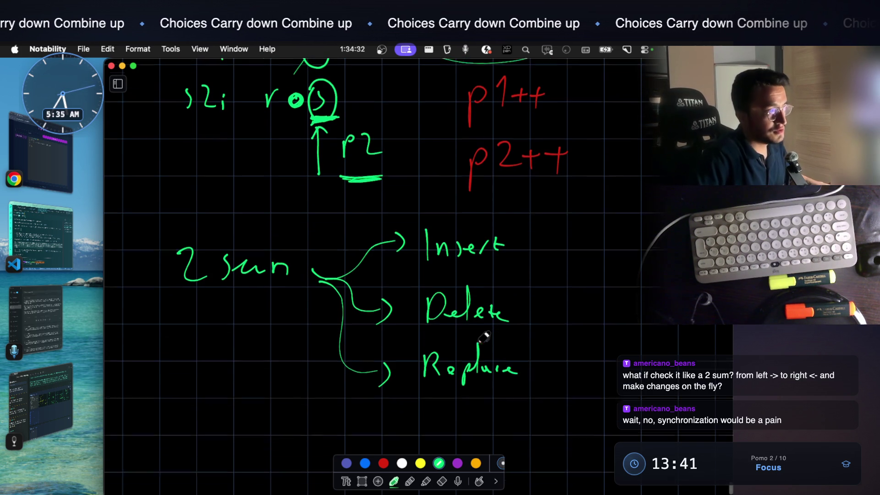
mouse_move(165, 222)
left_mouse_down()
mouse_move(164, 297)
mouse_move(307, 289)
left_mouse_up()
left_click_drag(306, 289, 198, 296)
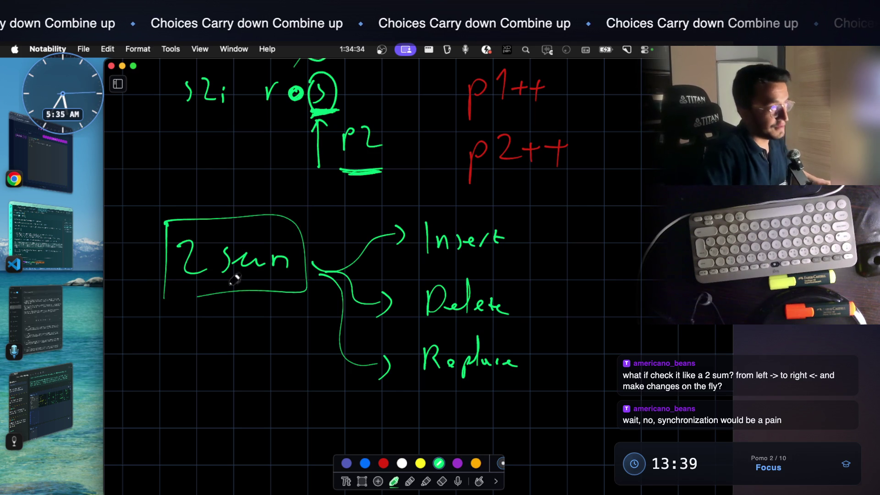
Write the labels S1: and S2: on two lines below the diagram
scroll(307, 257, "up", 10)
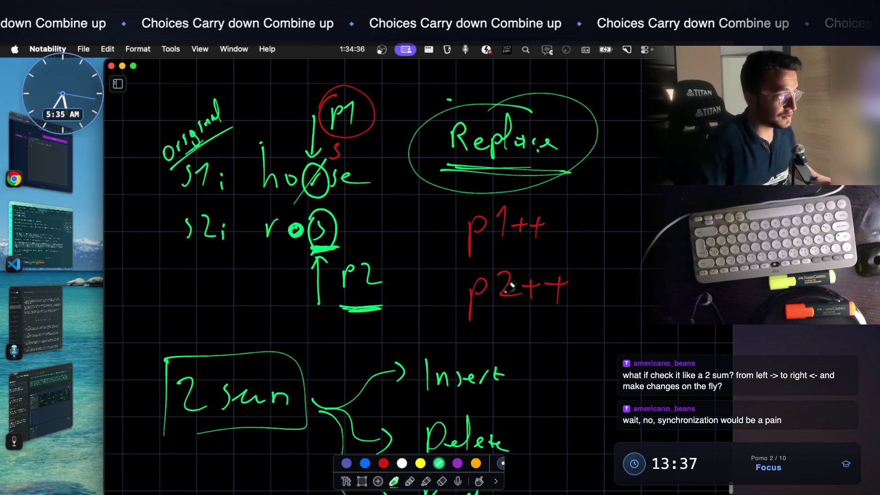
scroll(240, 181, "down", 14)
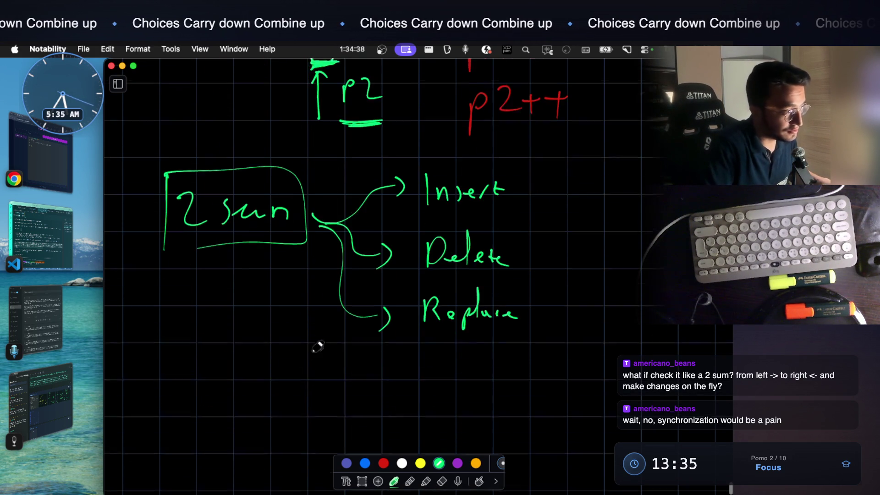
mouse_move(191, 357)
left_mouse_down()
mouse_move(173, 390)
mouse_move(200, 387)
mouse_move(175, 395)
mouse_move(226, 391)
left_mouse_up()
scroll(221, 370, "down", 5)
left_click(228, 373)
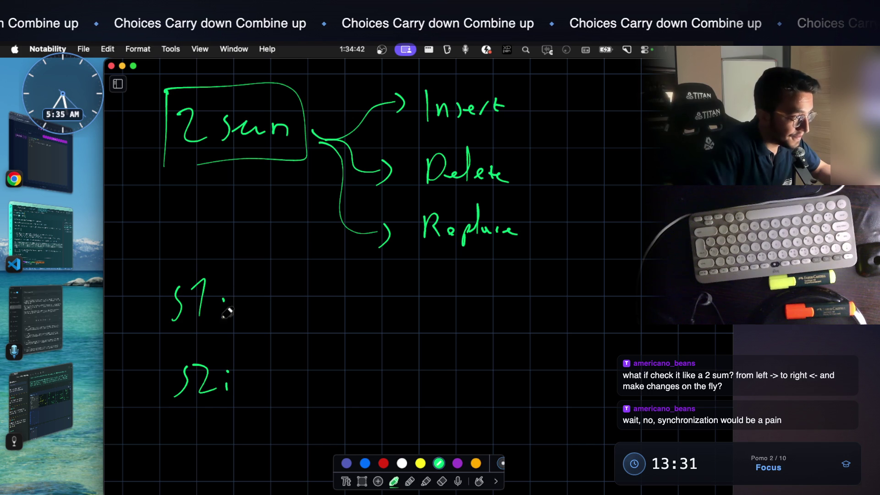
Write horse after S1 and orse after S2, with 'p1 p2' to the right and p1 underlined
mouse_move(273, 281)
left_mouse_down()
mouse_move(286, 316)
mouse_move(295, 306)
left_mouse_up()
mouse_move(307, 316)
left_mouse_down()
mouse_move(314, 304)
mouse_move(322, 316)
left_mouse_up()
left_click_drag(333, 308, 351, 313)
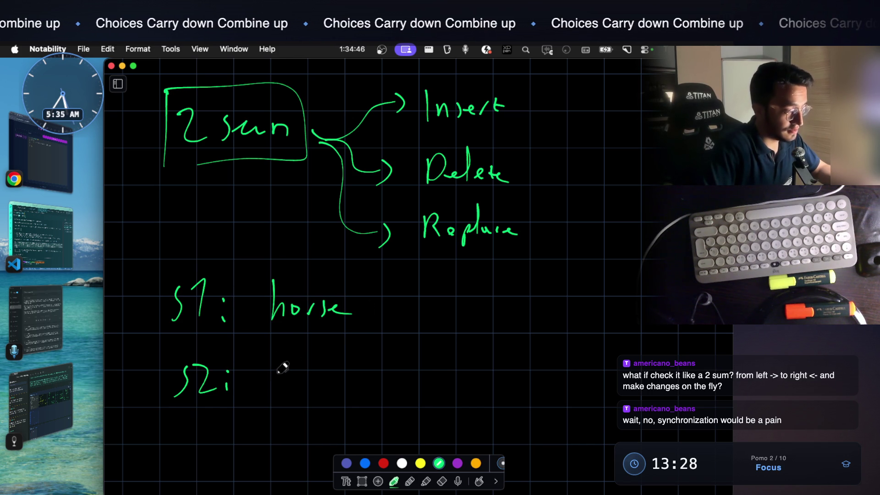
left_click_drag(282, 374, 335, 383)
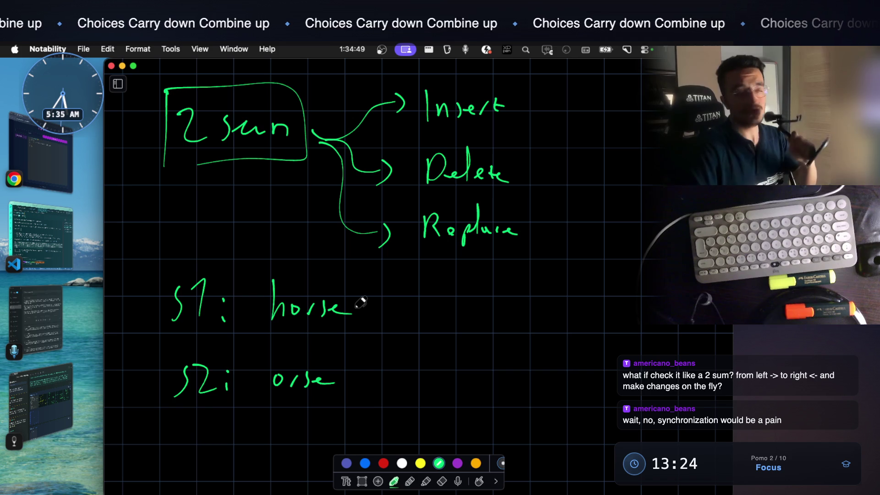
mouse_move(462, 294)
left_mouse_down()
mouse_move(461, 314)
mouse_move(485, 286)
mouse_move(484, 315)
left_mouse_up()
left_click_drag(547, 298, 582, 303)
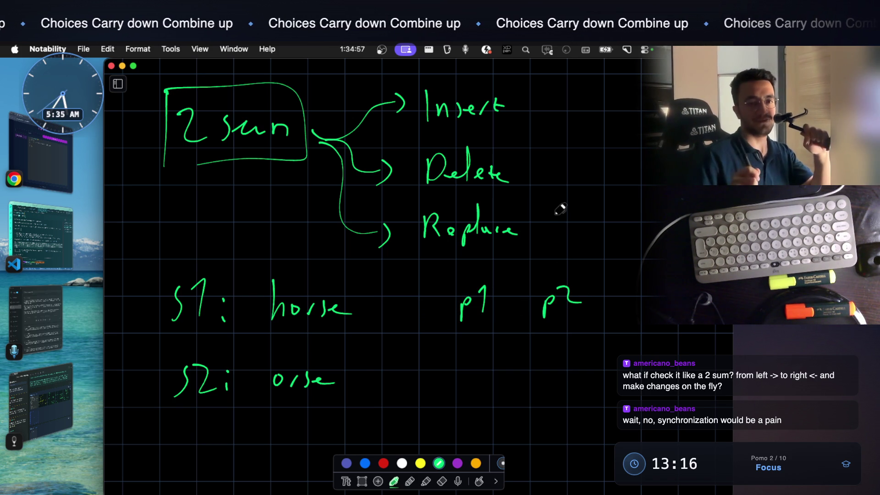
left_click_drag(457, 335, 498, 334)
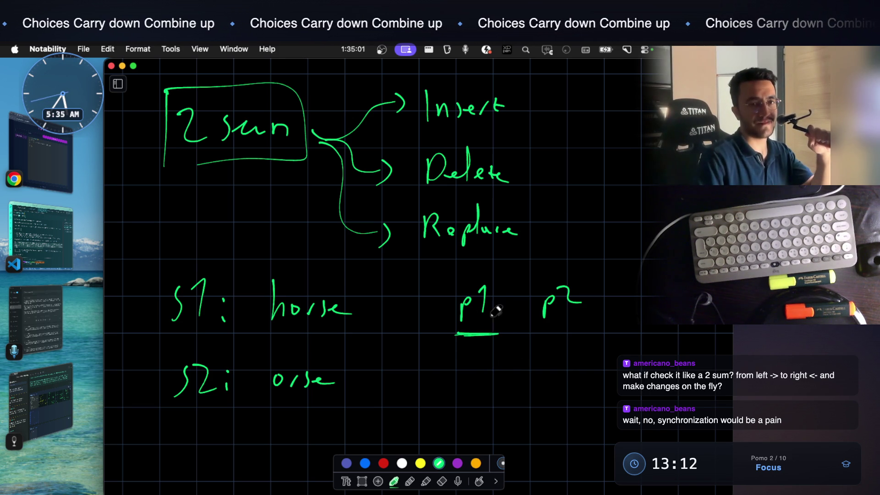
Draw a p1 arrow down at horse and a p2 arrow up at orse, then start the array
left_click_drag(276, 239, 276, 268)
left_click_drag(271, 259, 282, 260)
left_click_drag(272, 212, 288, 227)
mouse_move(278, 438)
left_mouse_down()
mouse_move(278, 407)
mouse_move(287, 419)
mouse_move(282, 456)
mouse_move(300, 454)
left_mouse_up()
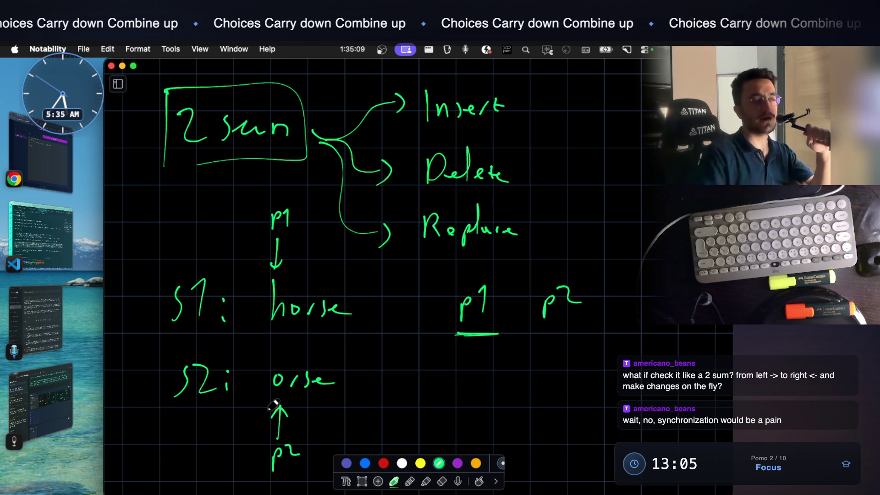
scroll(274, 404, "down", 3)
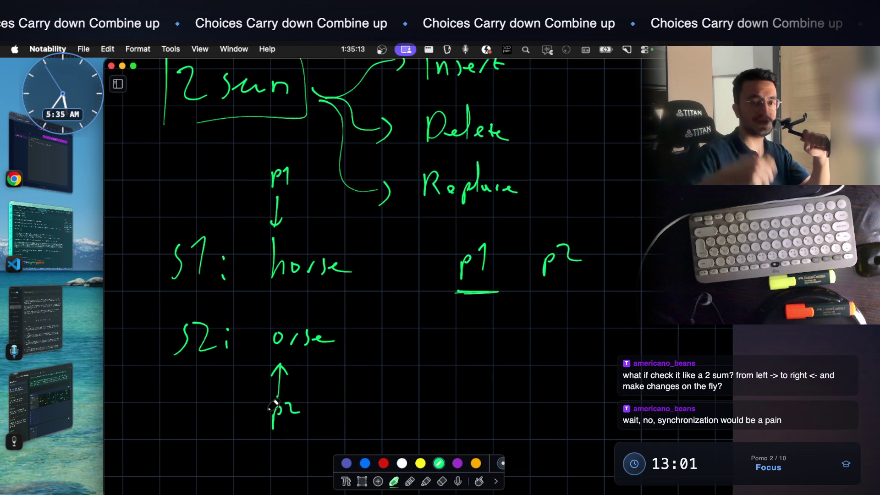
scroll(274, 405, "down", 10)
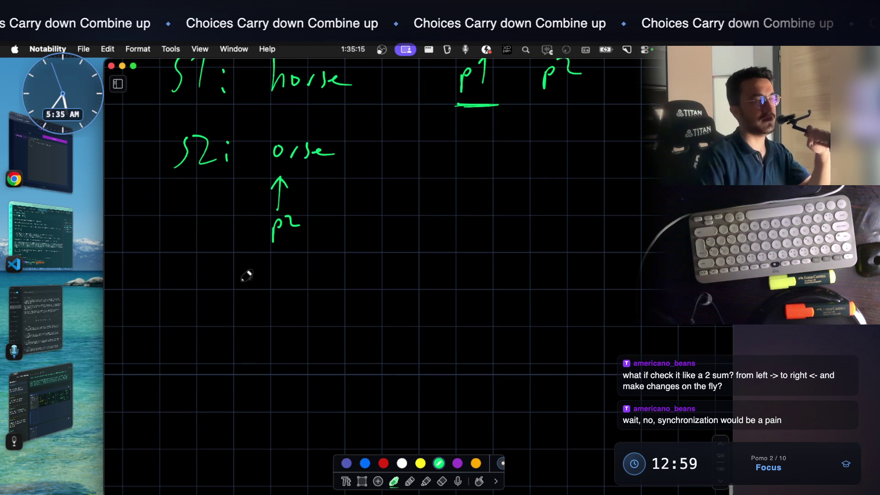
left_click_drag(212, 299, 223, 325)
Handwrite the array [1, 2, 3, 4, 5] with brackets and commas
mouse_move(174, 277)
left_mouse_down()
mouse_move(165, 328)
mouse_move(187, 340)
left_mouse_up()
left_click_drag(270, 316, 276, 329)
left_click_drag(315, 300, 340, 323)
left_click_drag(356, 319, 365, 329)
mouse_move(399, 289)
left_mouse_down()
mouse_move(411, 316)
mouse_move(441, 324)
left_mouse_up()
mouse_move(477, 290)
left_mouse_down()
mouse_move(481, 327)
mouse_move(512, 325)
left_mouse_up()
mouse_move(545, 288)
left_mouse_down()
mouse_move(543, 319)
mouse_move(555, 287)
left_mouse_up()
mouse_move(567, 276)
left_mouse_down()
mouse_move(591, 313)
mouse_move(553, 345)
left_mouse_up()
Add up-arrows labelled p1 under 1 and p2 under 5
mouse_move(223, 428)
left_mouse_down()
mouse_move(221, 352)
mouse_move(229, 366)
left_mouse_up()
mouse_move(205, 463)
left_mouse_down()
mouse_move(219, 436)
mouse_move(215, 449)
left_mouse_up()
left_click_drag(228, 440, 234, 460)
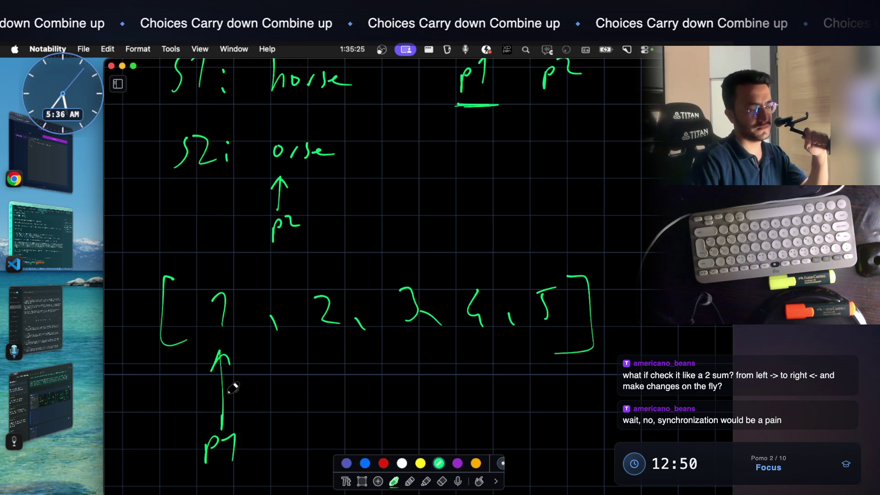
mouse_move(537, 441)
left_mouse_down()
mouse_move(545, 371)
mouse_move(553, 390)
left_mouse_up()
mouse_move(560, 433)
left_mouse_down()
mouse_move(574, 446)
mouse_move(604, 445)
left_mouse_up()
Draw rightward and leftward converging arrows above the array and zoom out
left_click_drag(209, 260, 335, 265)
left_click_drag(342, 256, 332, 273)
mouse_move(550, 262)
left_mouse_down()
mouse_move(420, 262)
mouse_move(430, 271)
left_mouse_up()
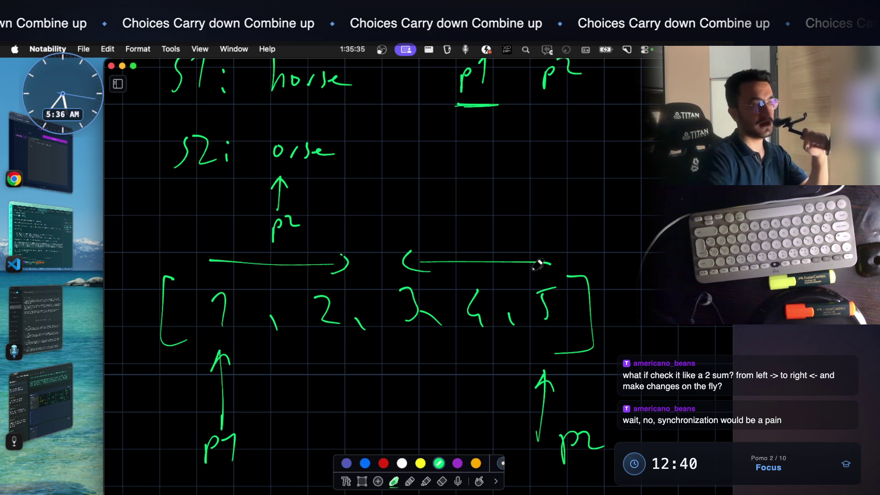
scroll(535, 263, "up", 5)
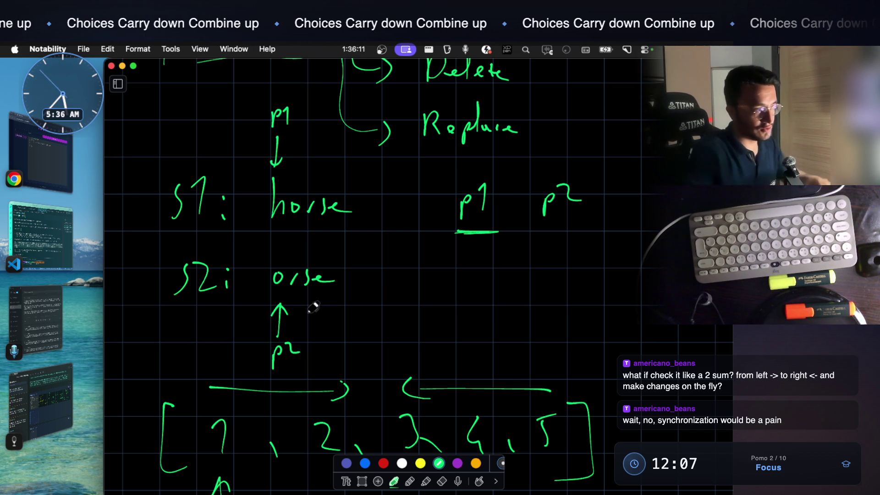
scroll(324, 287, "down", 1)
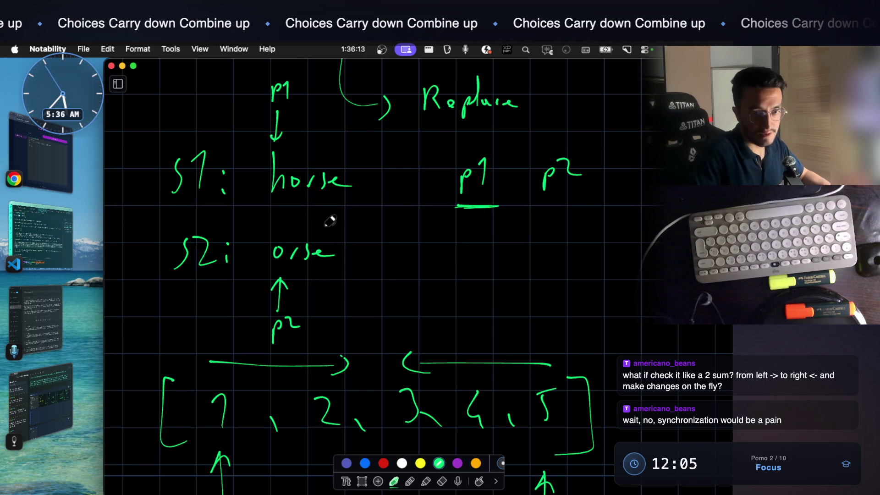
scroll(338, 230, "down", 4)
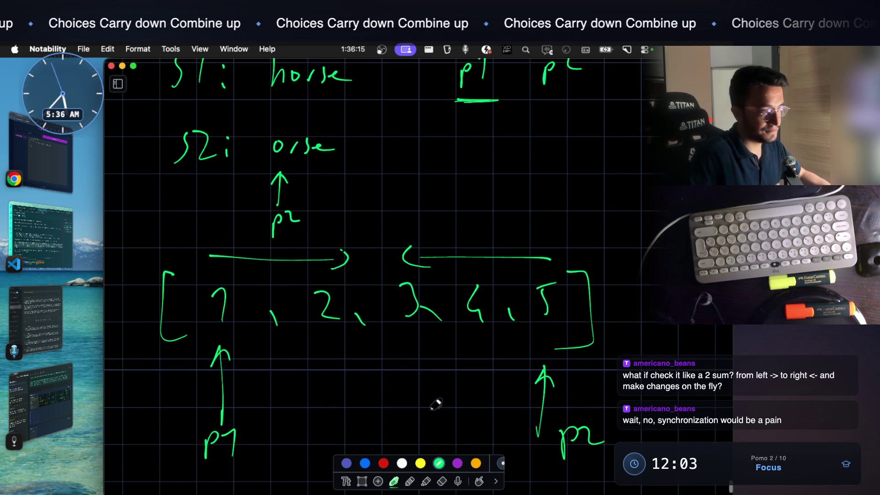
key("super+minus")
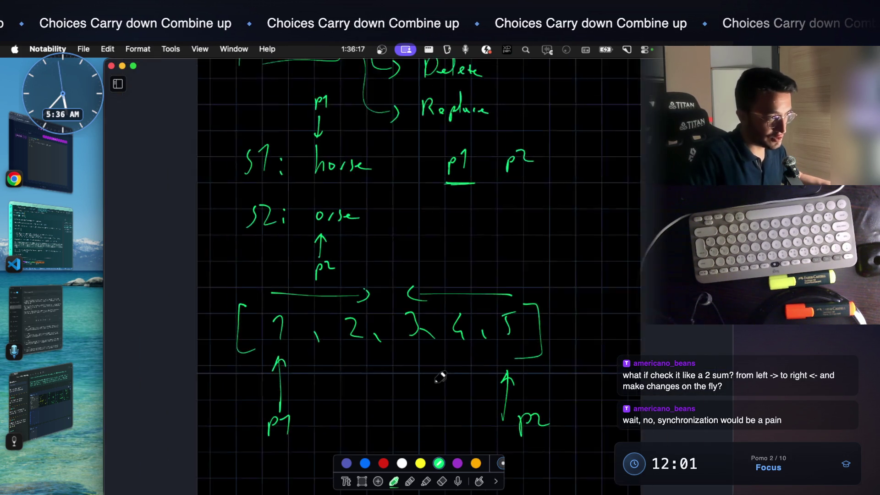
Circle the p1 label and write a circled p1++ beside it
scroll(433, 371, "down", 2)
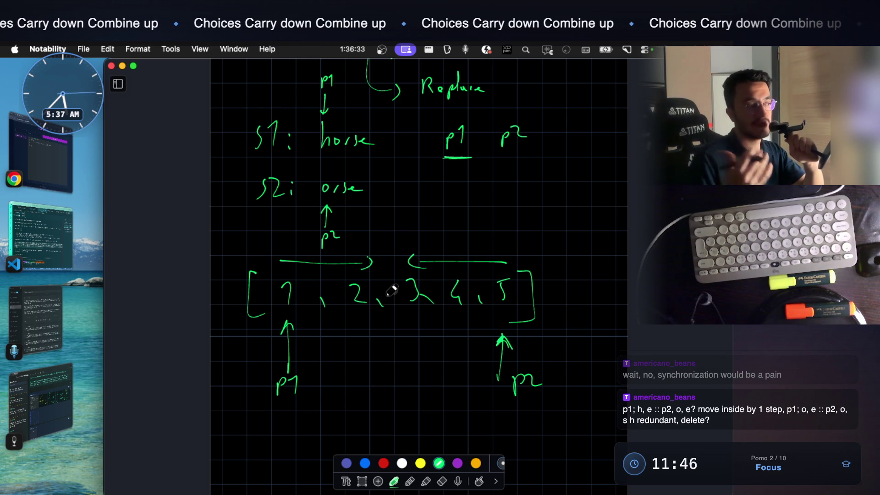
mouse_move(287, 368)
left_mouse_down()
mouse_move(277, 410)
mouse_move(266, 388)
left_mouse_up()
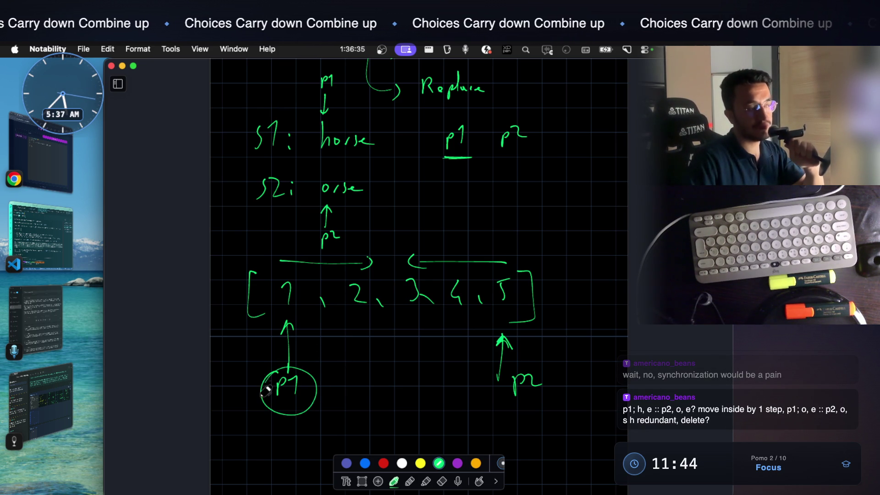
left_click_drag(354, 380, 394, 384)
mouse_move(387, 375)
left_mouse_down()
mouse_move(386, 393)
mouse_move(410, 381)
left_mouse_up()
left_click_drag(404, 375, 402, 398)
mouse_move(369, 367)
left_mouse_down()
mouse_move(350, 420)
mouse_move(377, 368)
left_mouse_up()
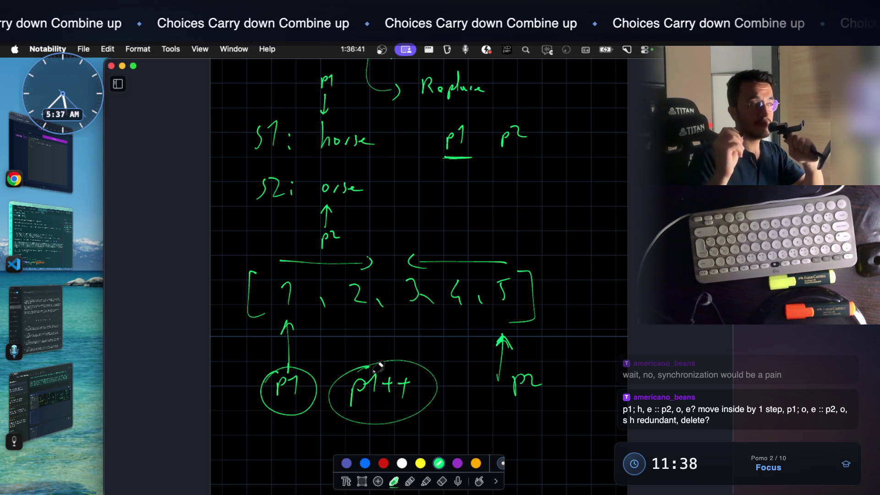
Draw a short underline beneath the 2 in the array
mouse_move(349, 321)
left_mouse_down()
mouse_move(382, 322)
mouse_move(367, 321)
left_mouse_up()
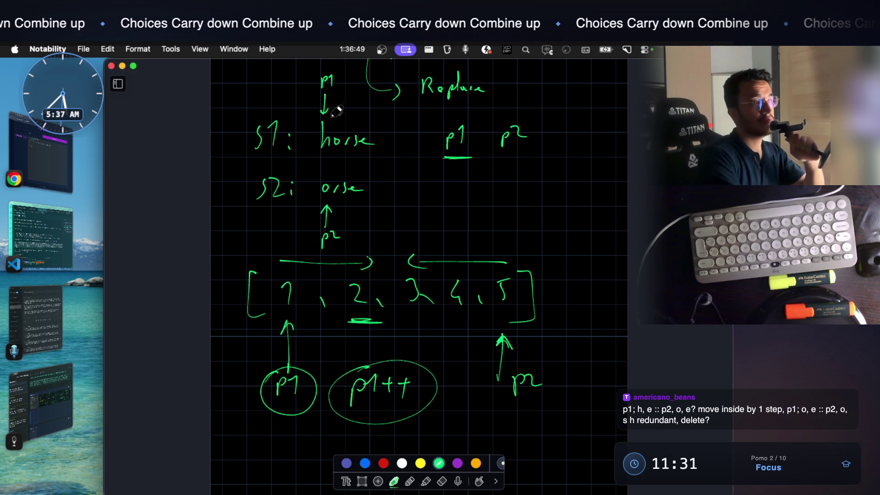
scroll(339, 104, "up", 2)
scroll(339, 103, "up", 3)
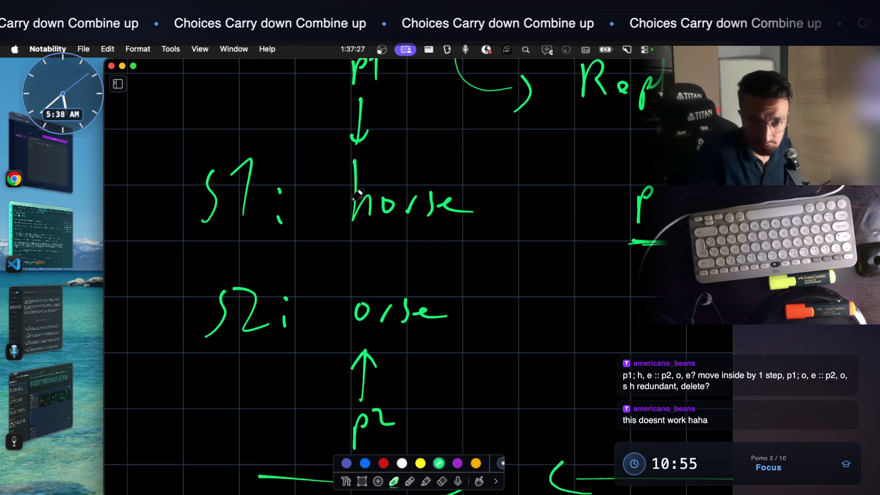
Underline the circled p1++ note, ending the line with a dot
scroll(359, 195, "down", 3)
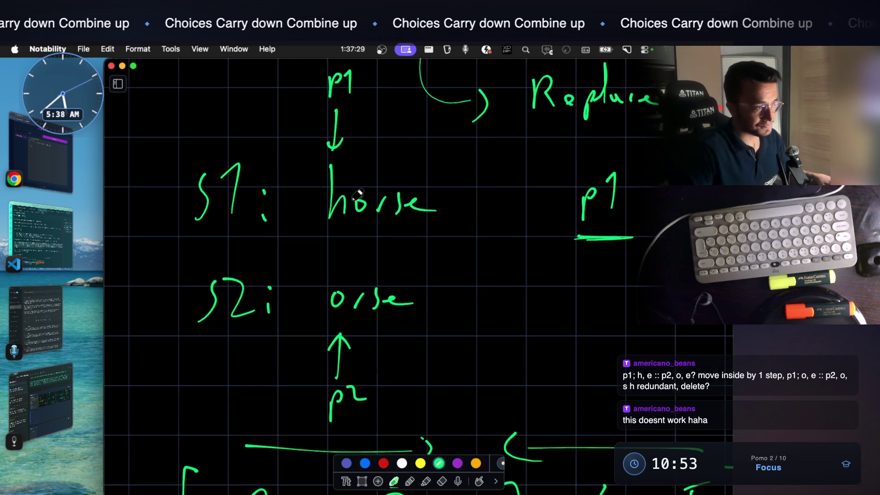
scroll(359, 197, "down", 5)
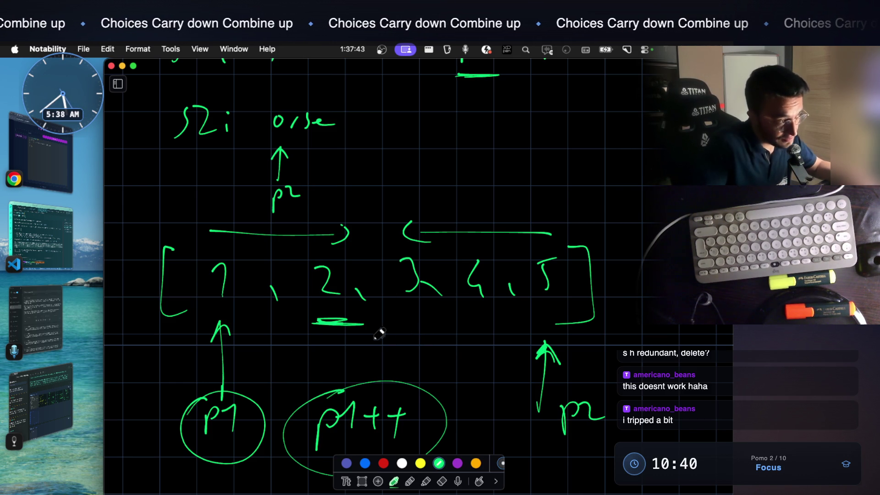
scroll(371, 321, "down", 2)
scroll(349, 275, "down", 5)
mouse_move(316, 345)
left_mouse_down()
mouse_move(401, 347)
mouse_move(350, 338)
left_mouse_up()
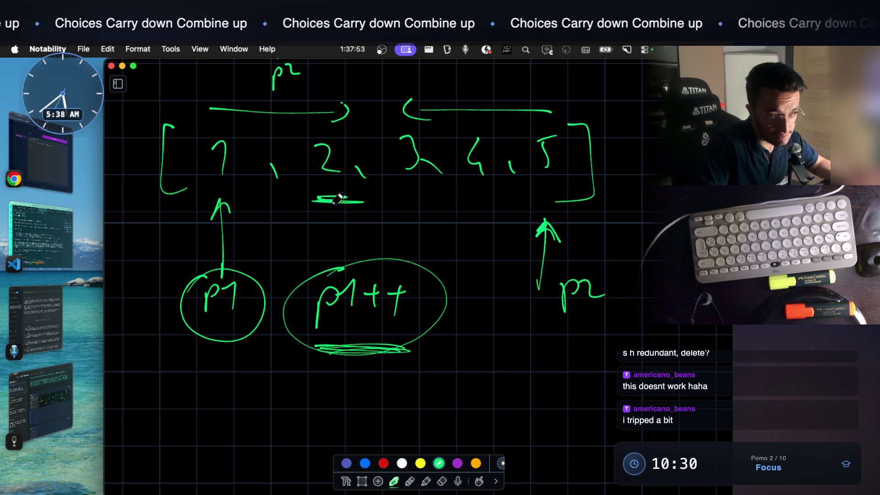
left_click(404, 356)
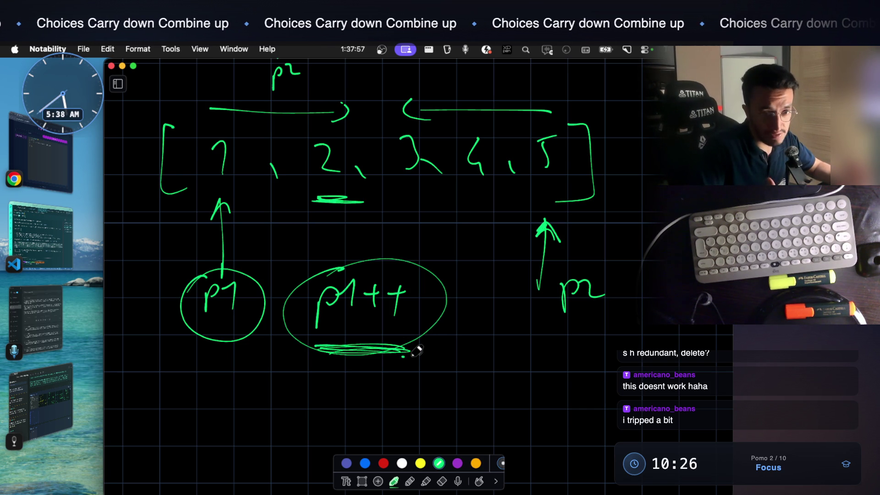
Write '2 sum' to the right of the p1++ circle and enclose it in a box
scroll(416, 354, "up", 3)
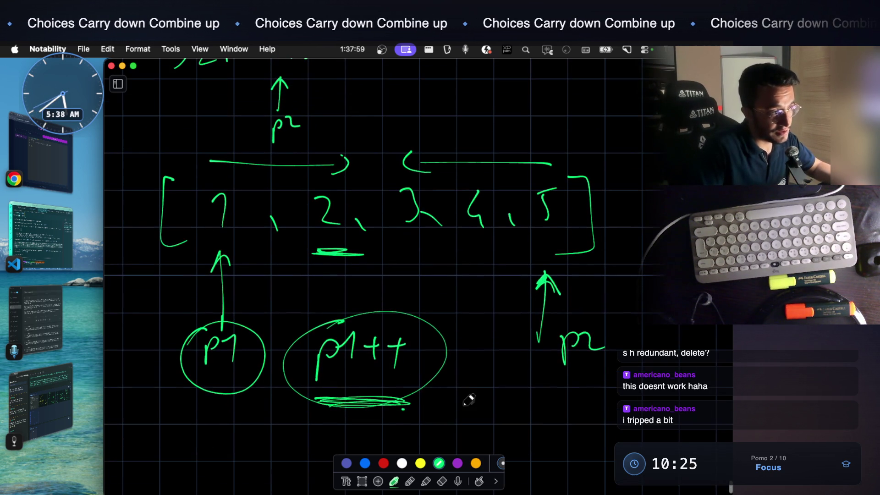
left_click_drag(455, 394, 490, 423)
mouse_move(524, 390)
left_mouse_down()
mouse_move(520, 406)
mouse_move(574, 393)
mouse_move(481, 426)
mouse_move(559, 371)
mouse_move(444, 389)
mouse_move(444, 440)
left_mouse_up()
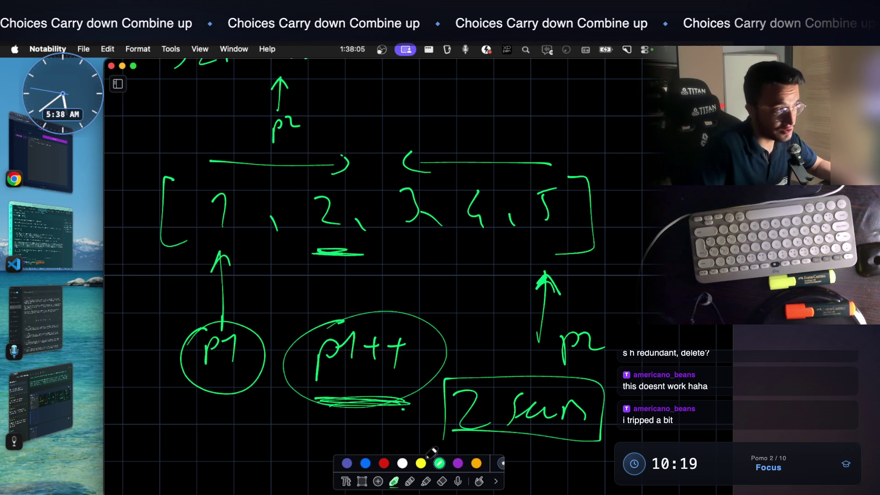
scroll(328, 263, "up", 10)
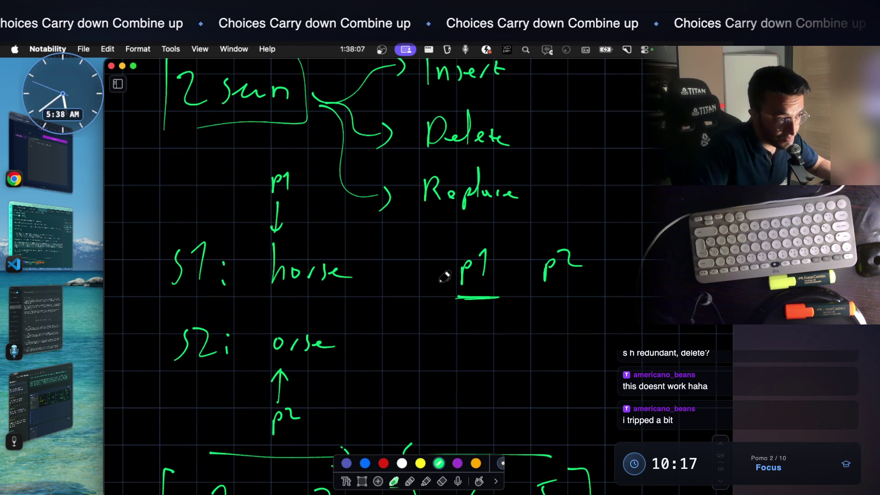
Thicken the underline beneath p1, then bring the horse/orse notes into view
left_click_drag(458, 299, 587, 299)
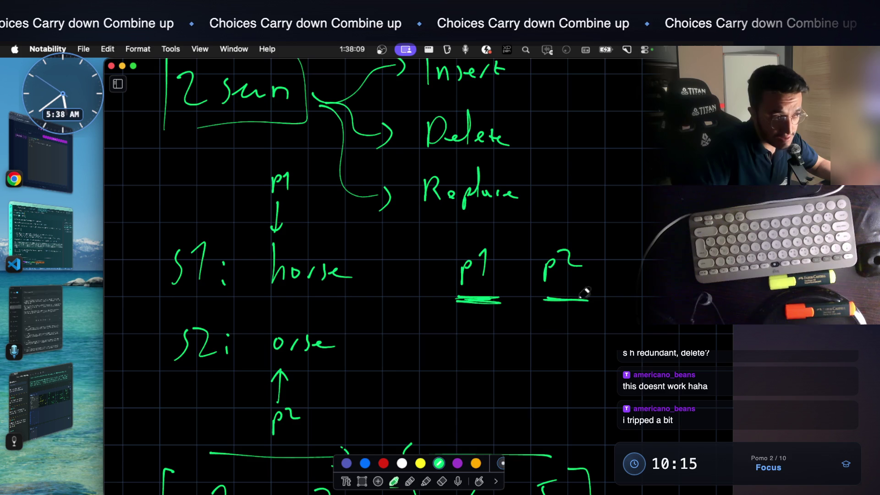
scroll(389, 296, "up", 2)
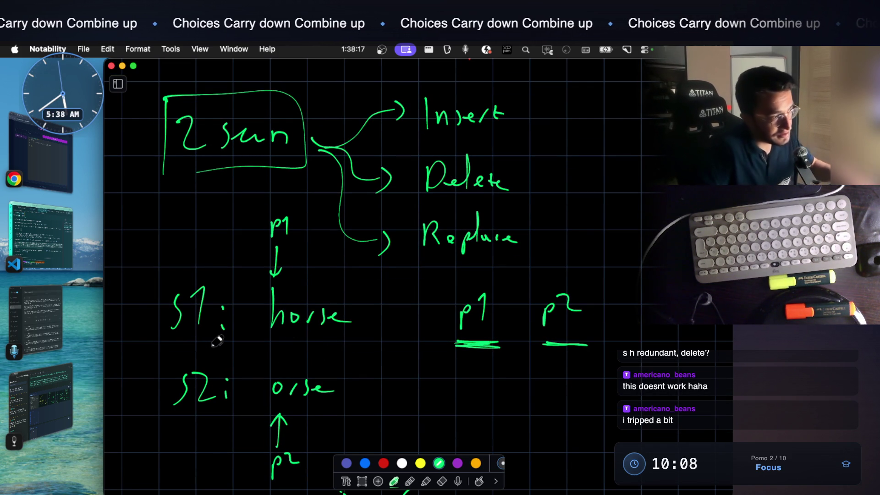
scroll(220, 338, "up", 3)
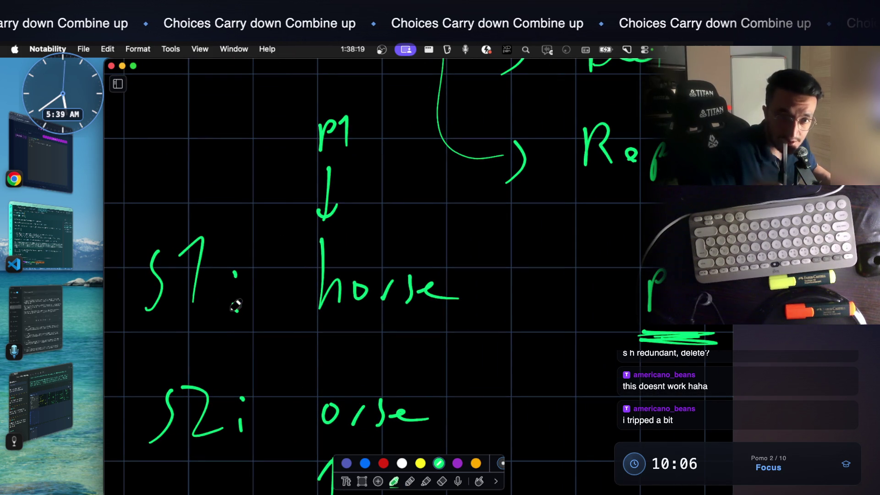
scroll(236, 306, "down", 2)
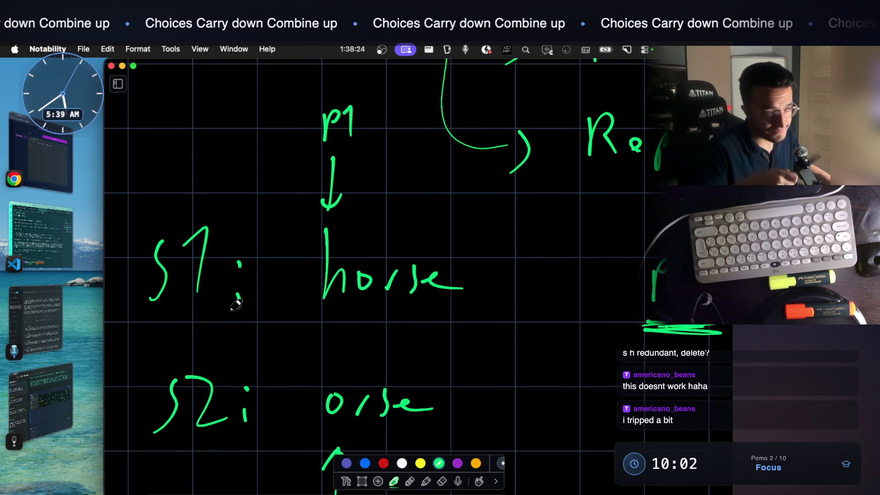
scroll(318, 315, "down", 3)
scroll(318, 315, "right", 4)
scroll(319, 317, "left", 4)
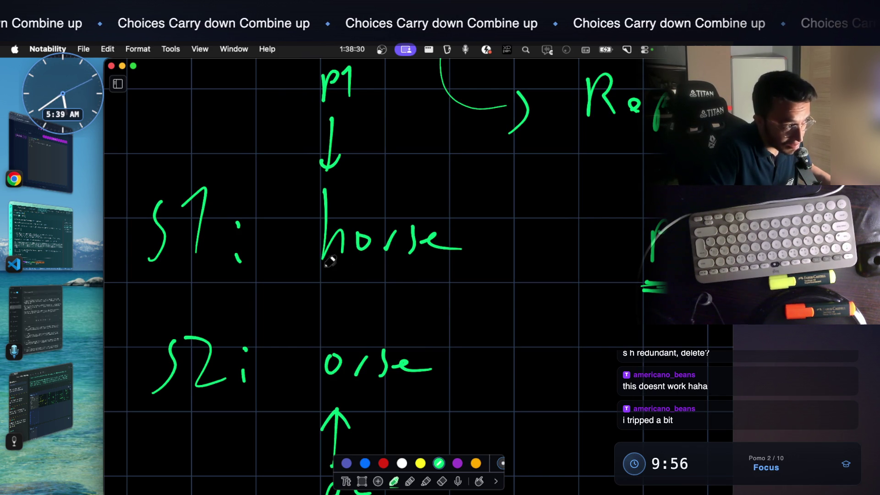
Draw a short green underline under the h of horse in the s1 line
left_click_drag(316, 272, 346, 272)
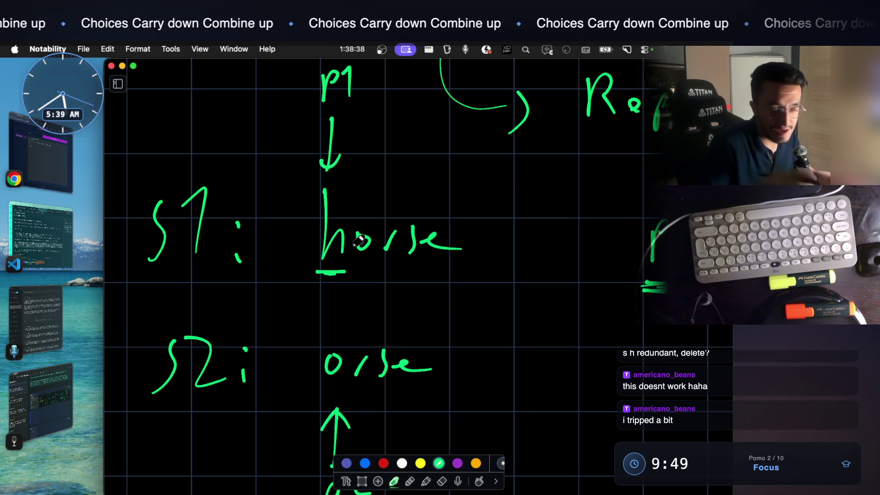
scroll(448, 247, "right", 5)
scroll(622, 246, "right", 1)
scroll(622, 246, "left", 10)
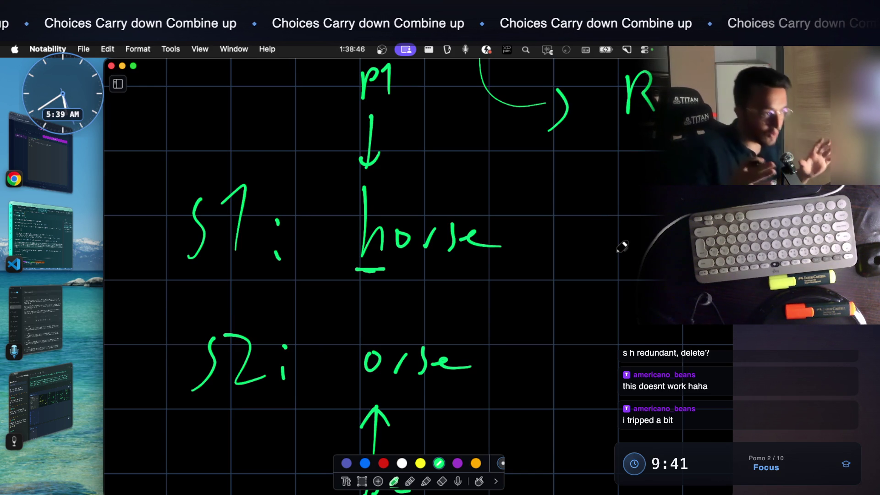
Scribble out 'orse' after the h in horse and 'rse' after the o in orse
mouse_move(410, 229)
left_mouse_down()
mouse_move(454, 236)
mouse_move(497, 227)
left_mouse_up()
left_click_drag(398, 372, 456, 354)
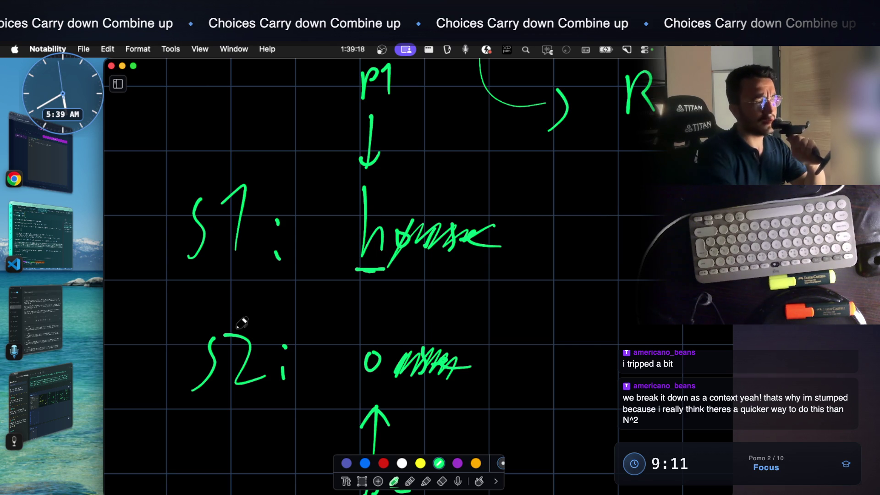
scroll(241, 323, "down", 3)
scroll(241, 322, "down", 1)
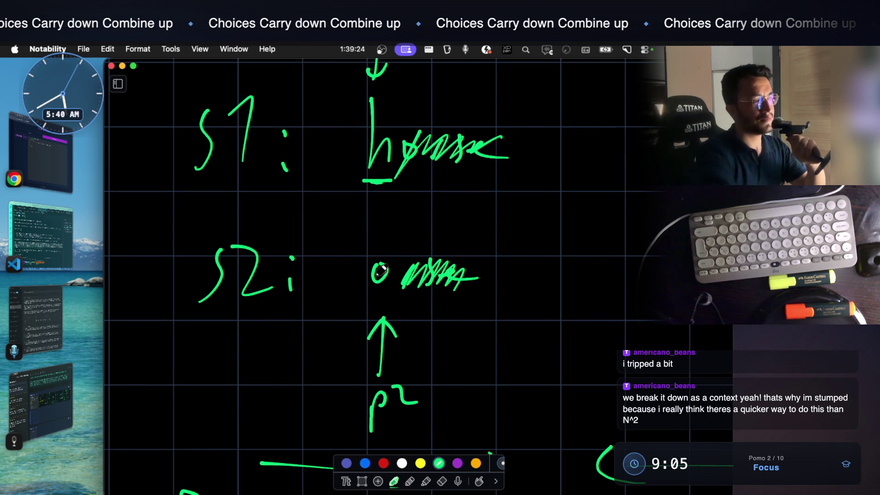
scroll(384, 270, "up", 1)
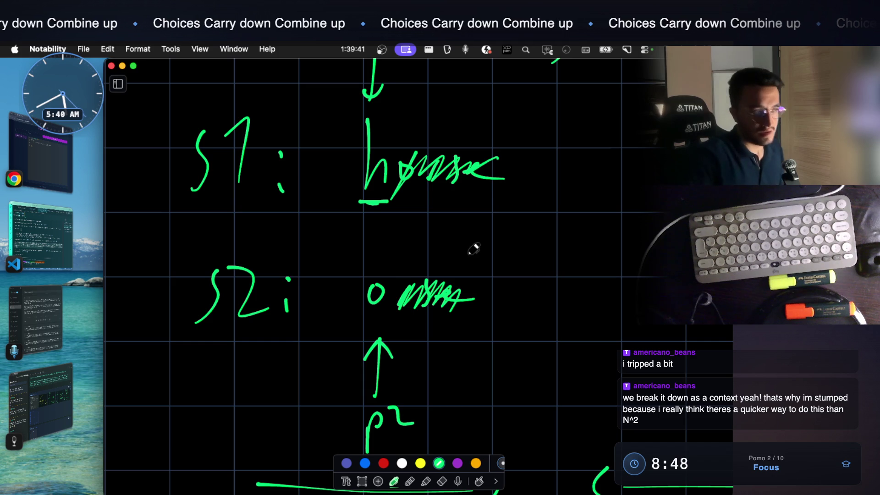
Draw an underline under the p1++ note in the array sketch
scroll(474, 248, "down", 5)
scroll(423, 343, "down", 5)
scroll(293, 367, "down", 3)
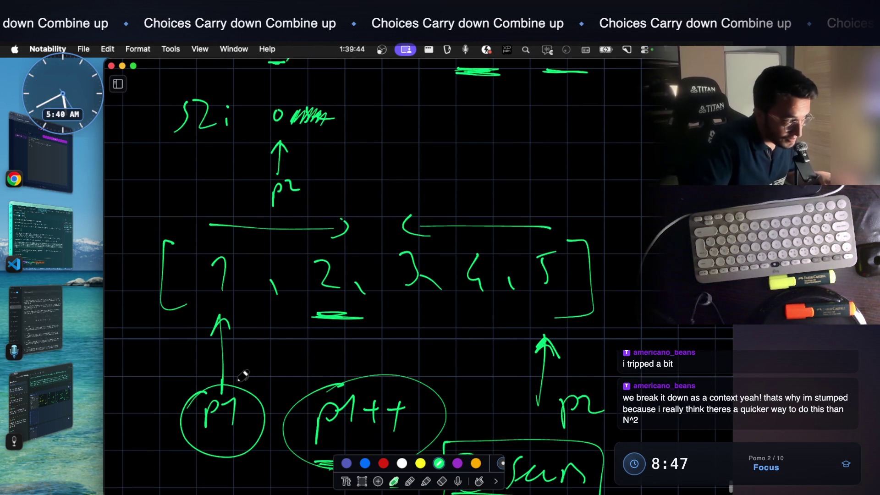
scroll(264, 385, "up", 3)
scroll(275, 385, "down", 3)
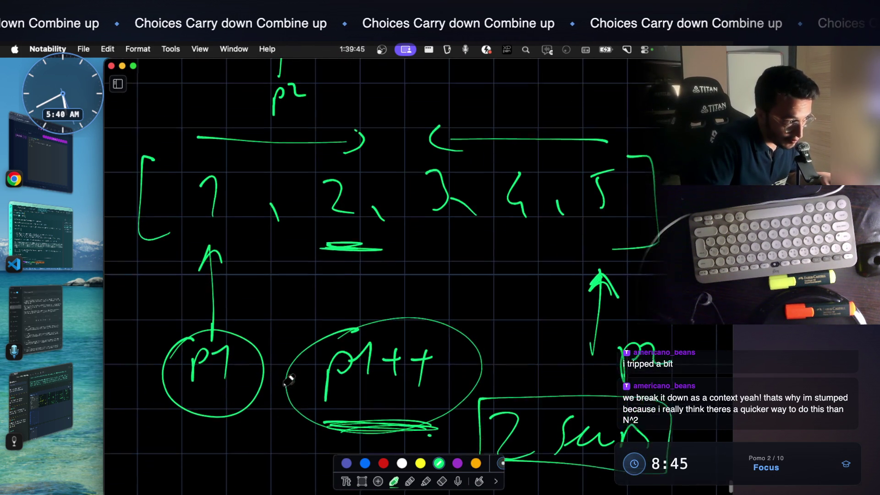
left_click_drag(323, 394, 422, 397)
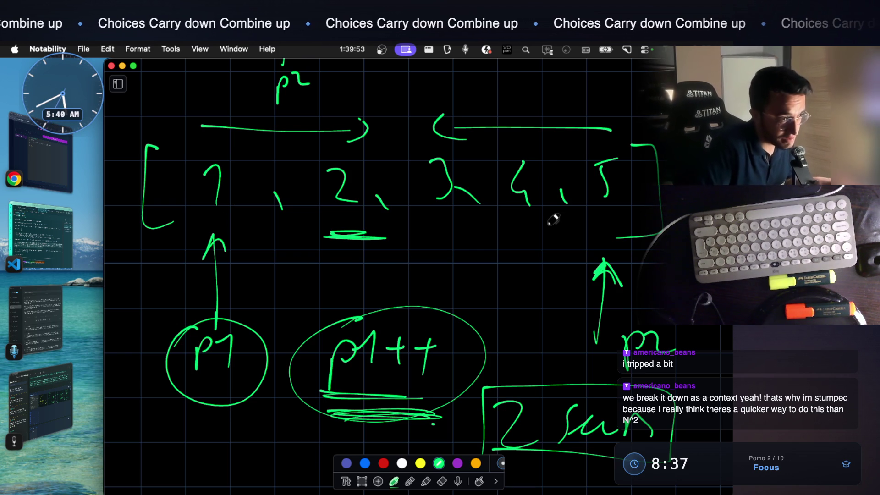
Handwrite a 5 beneath the underlined p1++
scroll(516, 218, "down", 2)
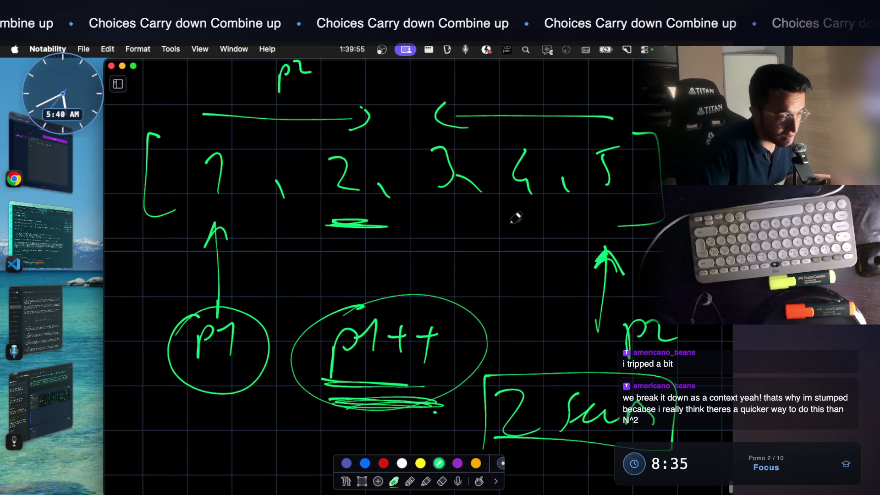
scroll(374, 387, "down", 2)
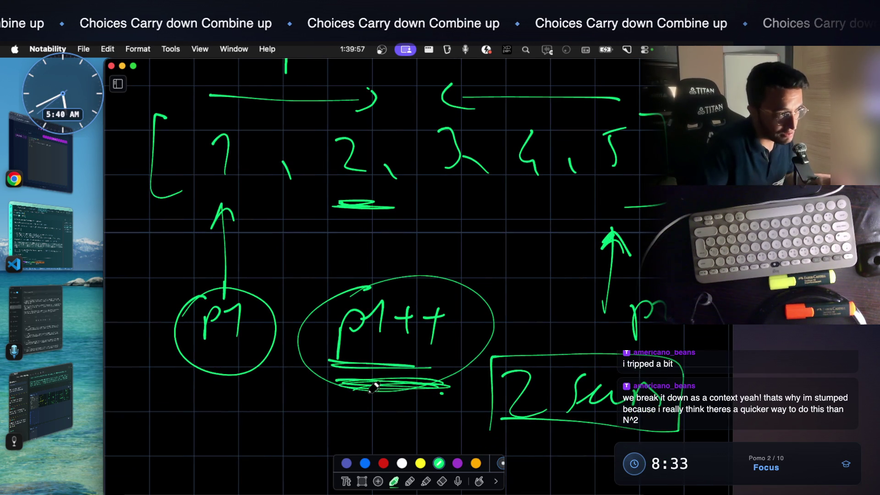
scroll(373, 388, "down", 2)
left_click_drag(340, 412, 337, 440)
left_click_drag(340, 410, 353, 409)
left_click_drag(304, 454, 337, 450)
Add a stroke beside the p1 circle and underline the p below the right arrow
scroll(321, 412, "down", 1)
scroll(559, 301, "down", 1)
scroll(367, 304, "down", 1)
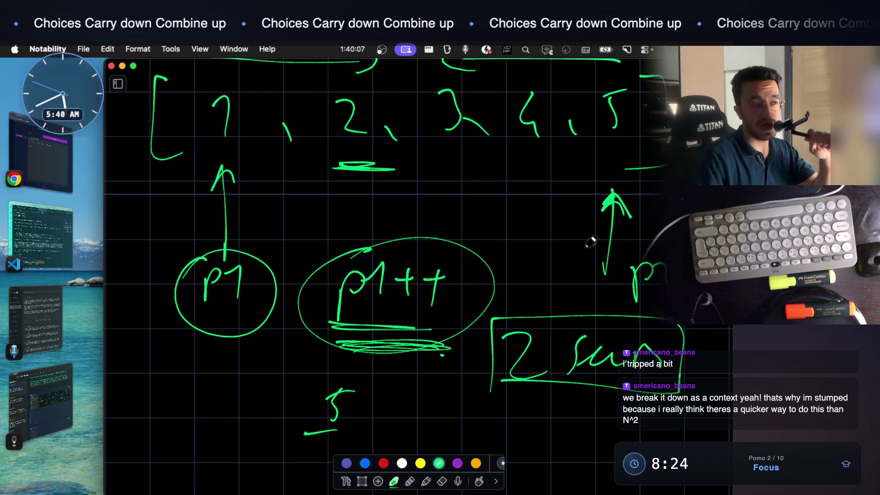
mouse_move(271, 322)
left_mouse_down()
mouse_move(229, 352)
mouse_move(243, 336)
left_mouse_up()
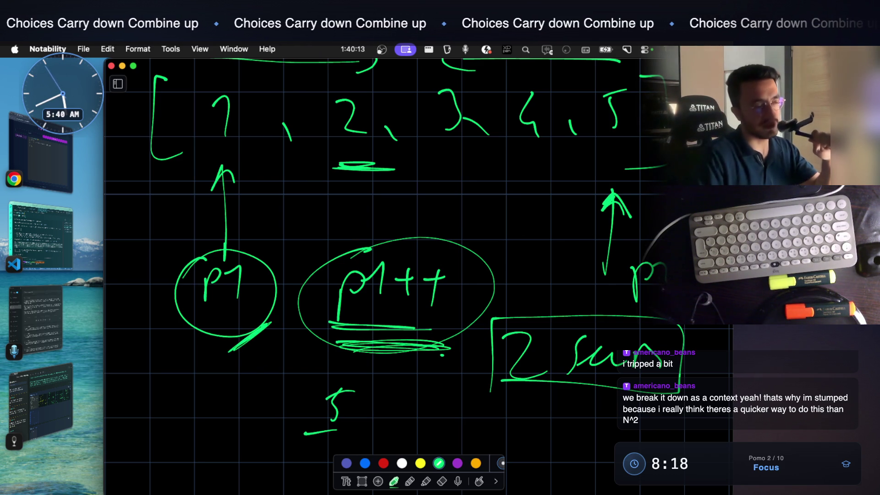
left_click_drag(634, 306, 667, 304)
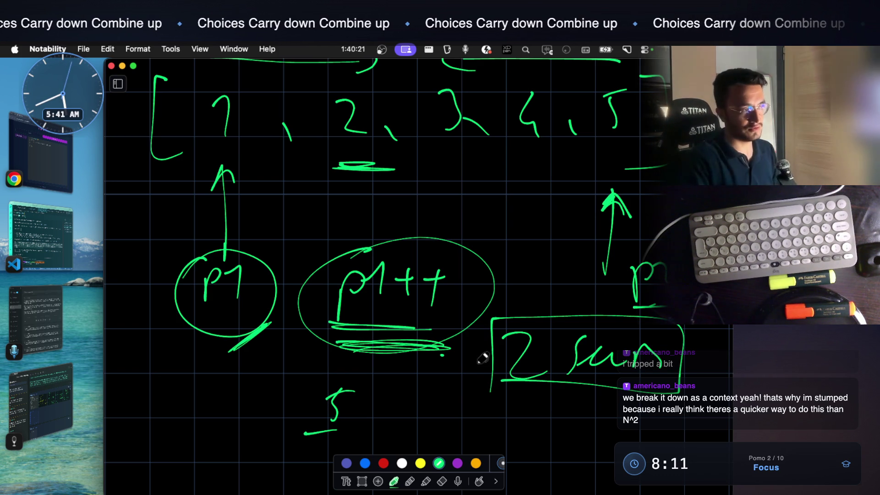
Write a green 'predict' label above the circled p1++ note
left_click_drag(354, 209, 444, 211)
scroll(426, 206, "up", 5)
scroll(425, 206, "up", 10)
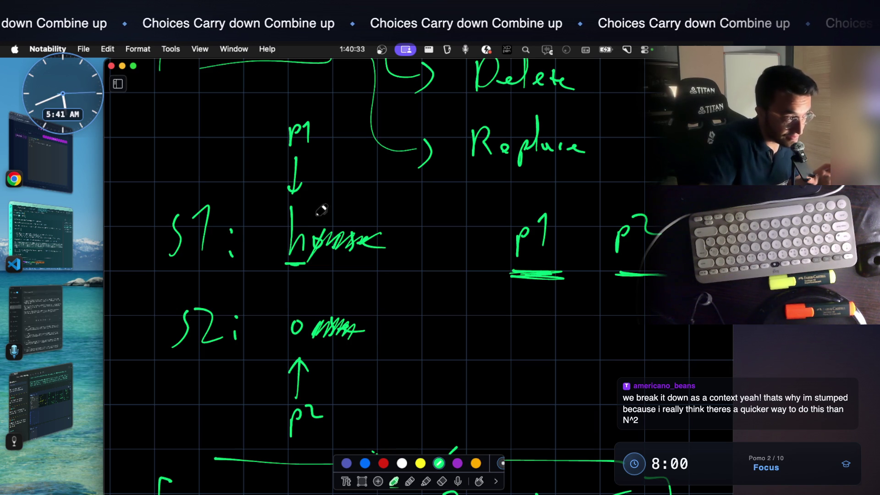
Draw a down arrow above horse's next letter and an up arrow below orse's
left_click_drag(323, 206, 323, 234)
left_click_drag(327, 373, 326, 351)
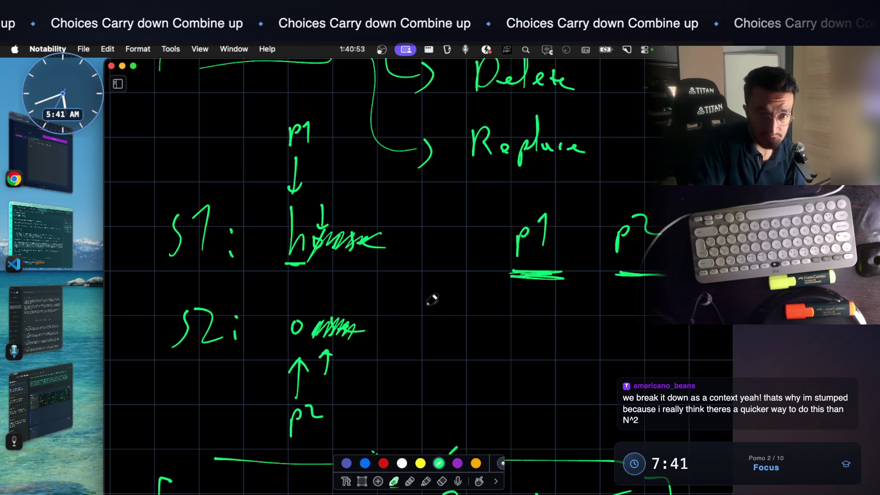
In VS Code, open a new terminal and run 'claude', then return to Notability
key("cmd+Tab")
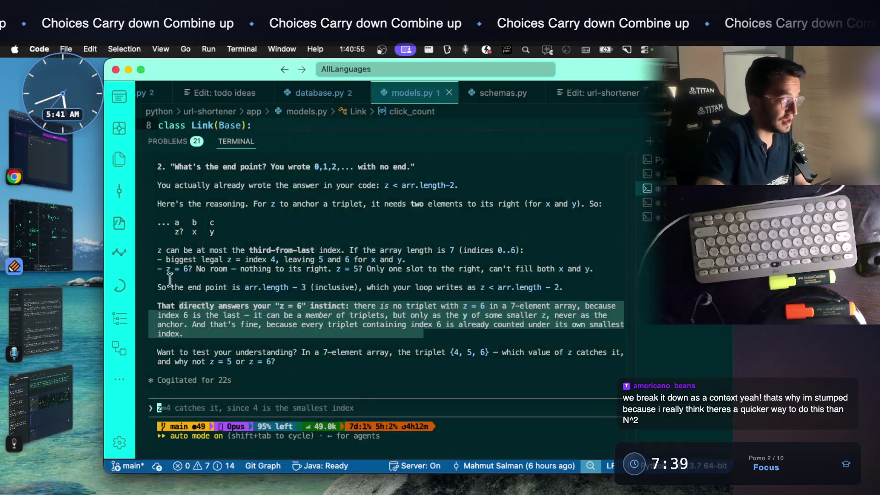
key("super+v")
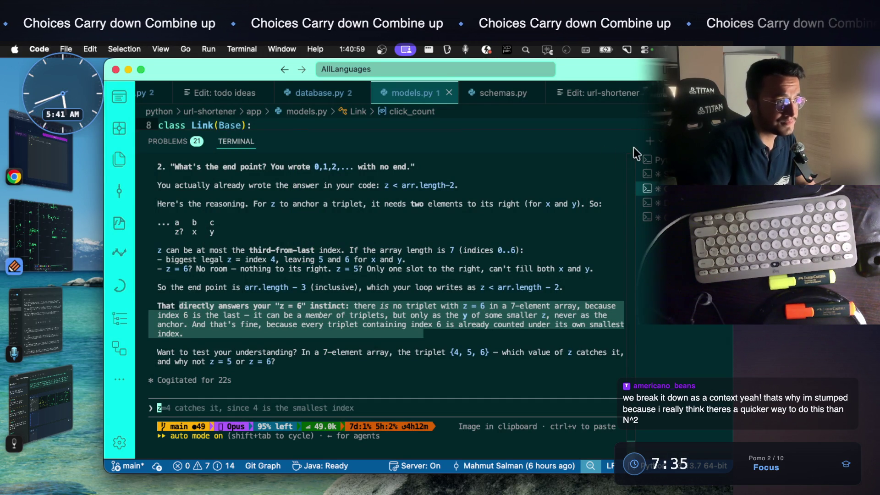
left_click(649, 141)
left_click(683, 399)
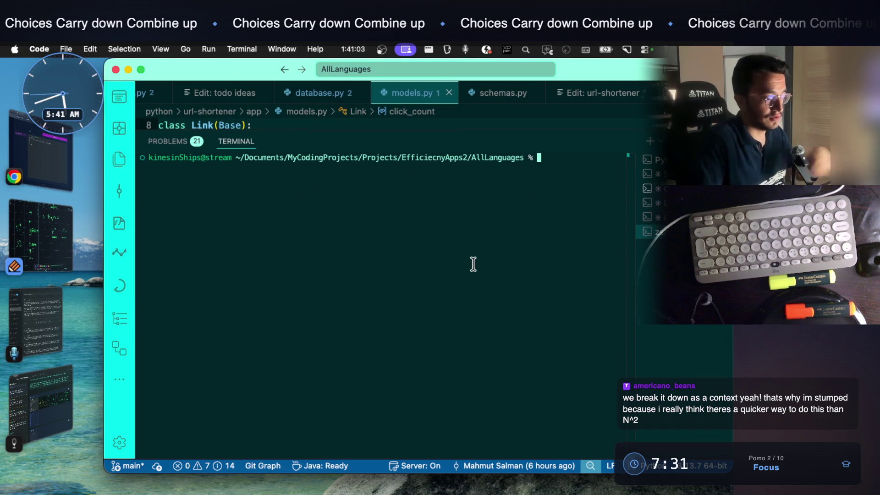
type("claude")
key("Return")
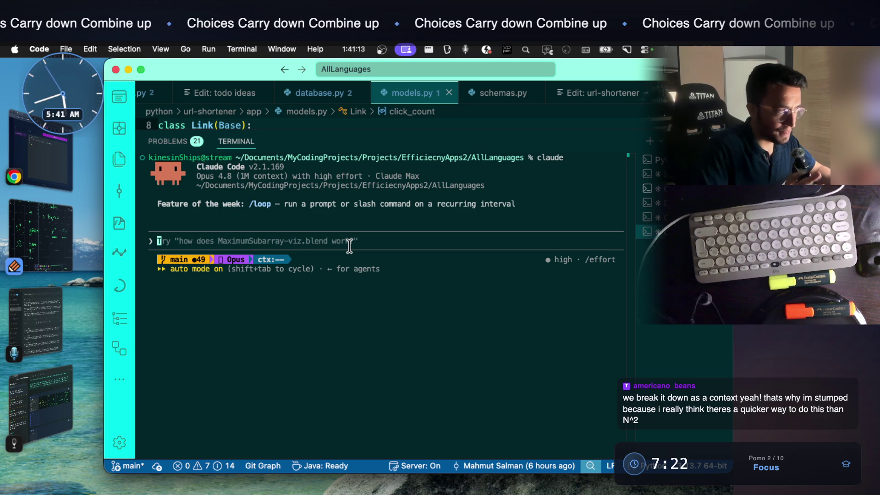
left_click(51, 264)
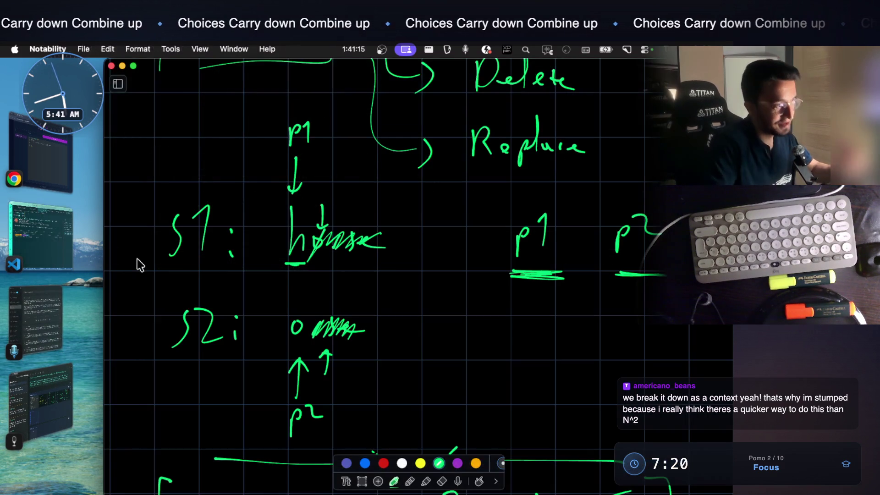
Handwrite 's1 → s2' beside the recursion tree and draw a box around s1
scroll(386, 275, "up", 5)
scroll(387, 275, "up", 15)
scroll(385, 274, "down", 2)
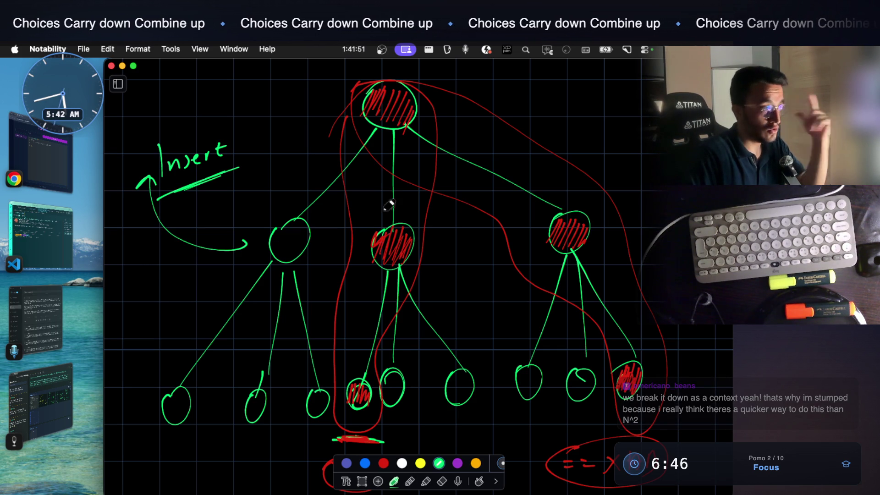
scroll(371, 231, "down", 2)
left_click_drag(137, 272, 130, 293)
mouse_move(141, 278)
left_mouse_down()
mouse_move(148, 298)
mouse_move(189, 282)
mouse_move(236, 285)
left_mouse_up()
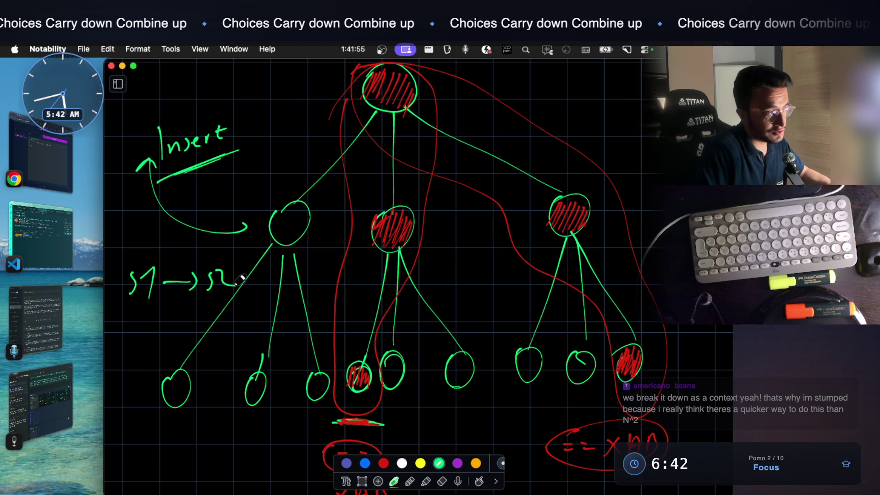
mouse_move(120, 259)
left_mouse_down()
mouse_move(131, 316)
mouse_move(165, 272)
mouse_move(121, 258)
left_mouse_up()
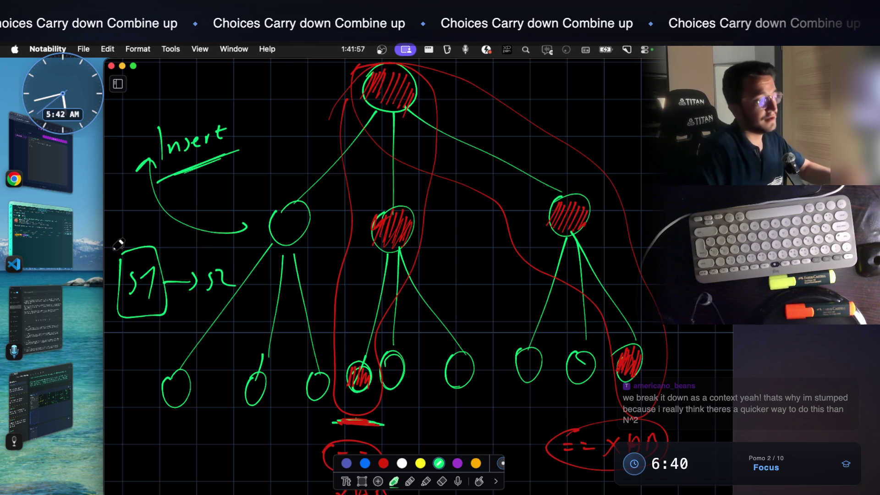
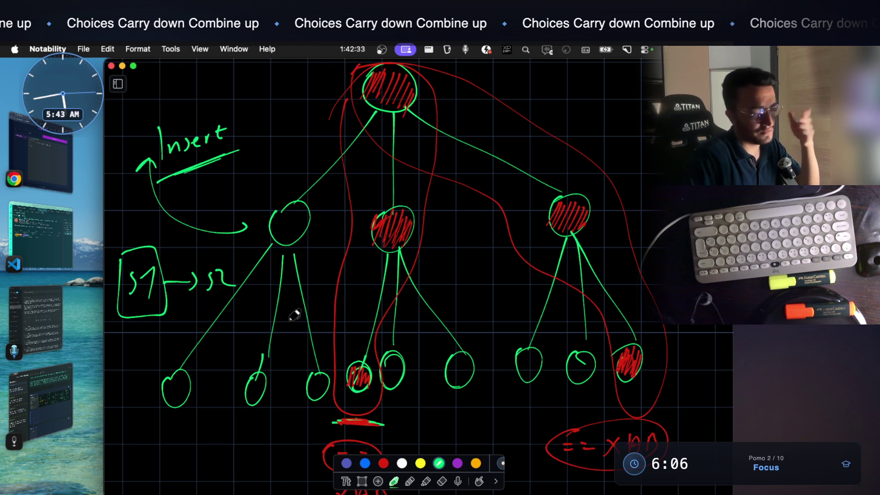
Bring the VS Code window running Claude Code to the front from Stage Manager
left_click(71, 239)
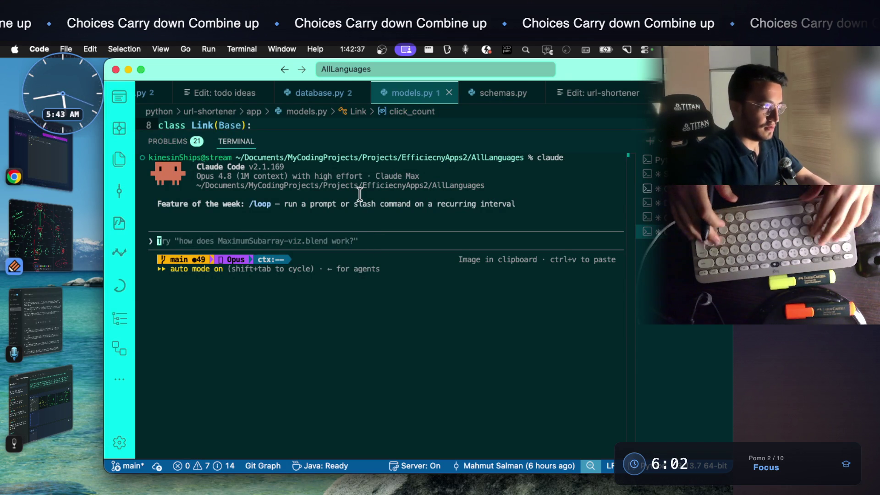
Begin the 'edit distance,' question by dictation and screenshot the Notability tree diagram
type("edit distance,")
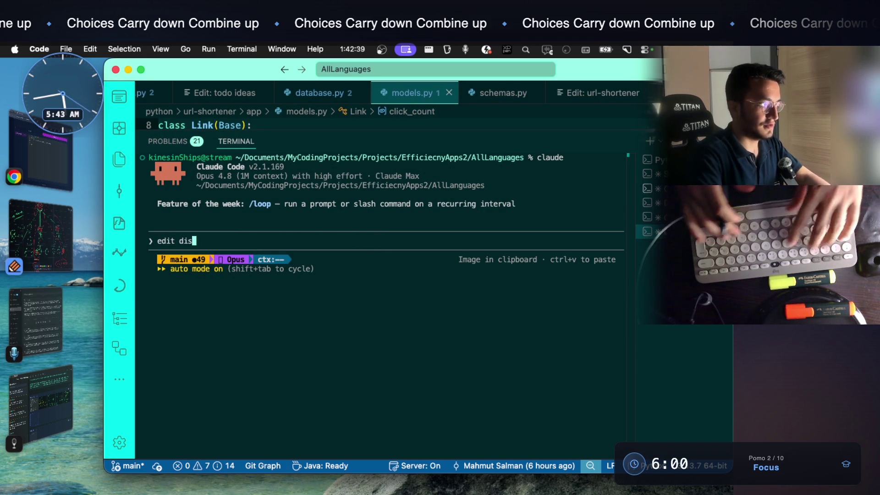
key("alt+space")
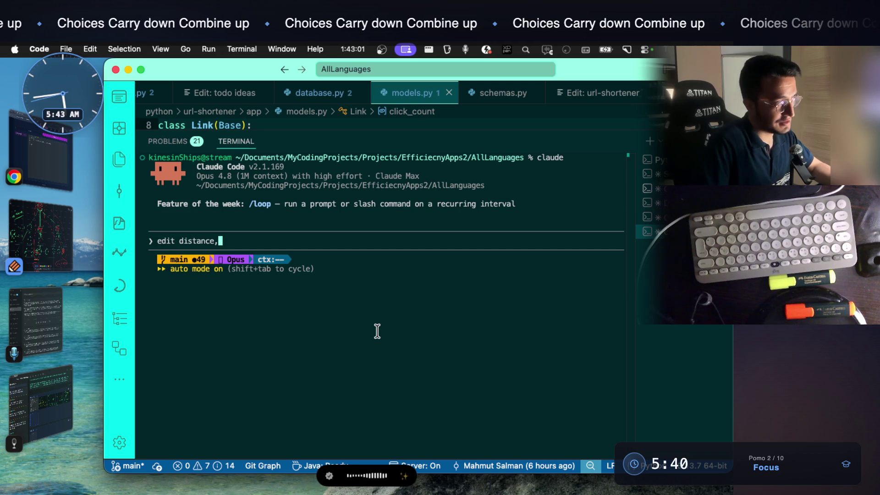
left_click(50, 248)
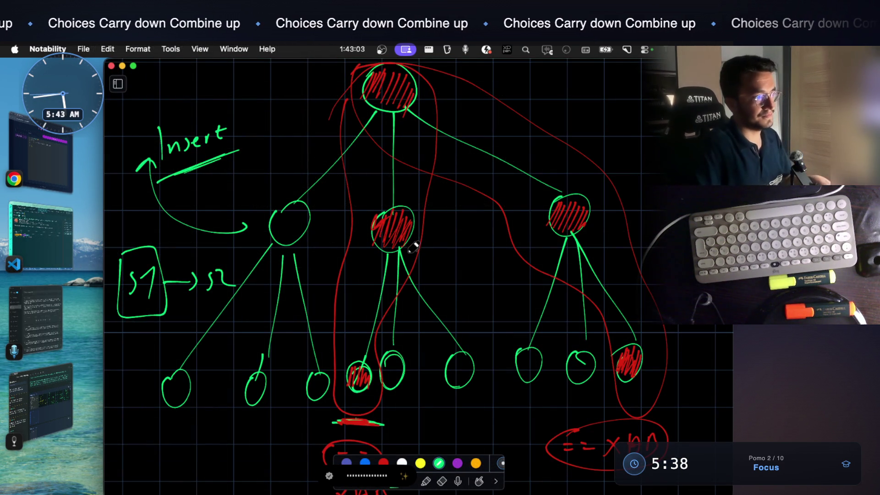
key("super+shift+4")
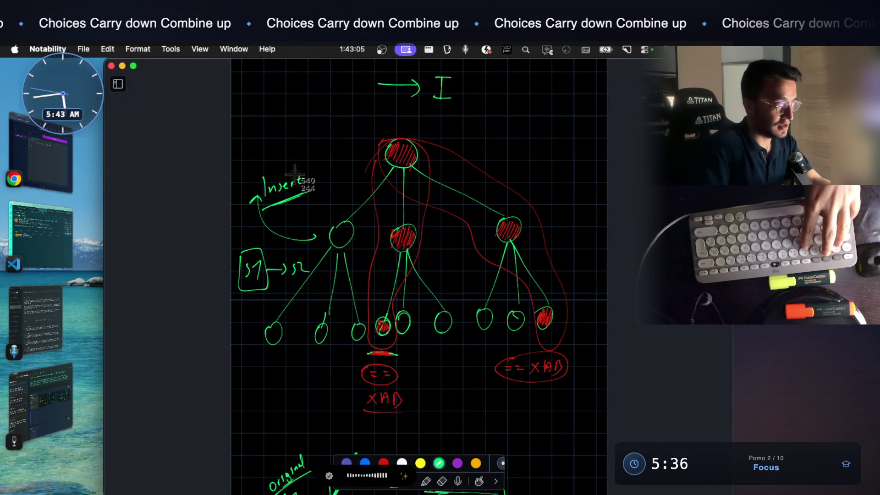
left_click_drag(228, 114, 579, 391)
key("super+Tab")
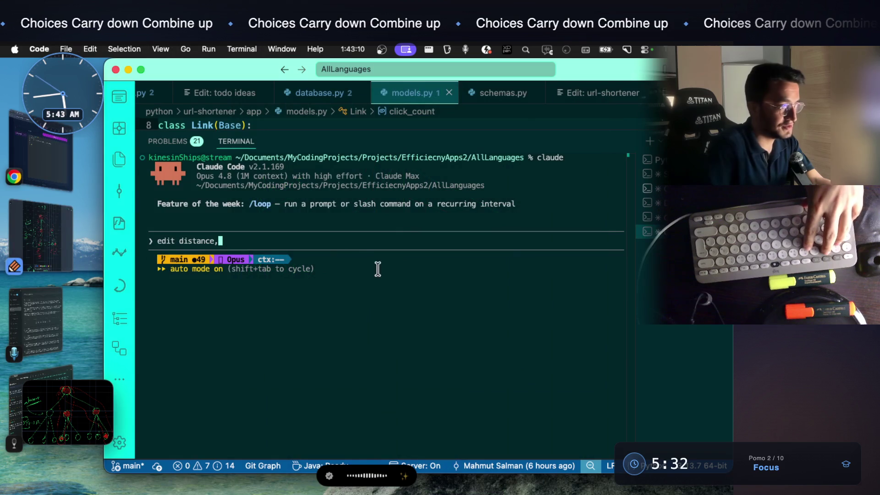
Paste the tree screenshot into the Claude prompt and send the time-complexity question
key("super+v")
key("ctrl+v")
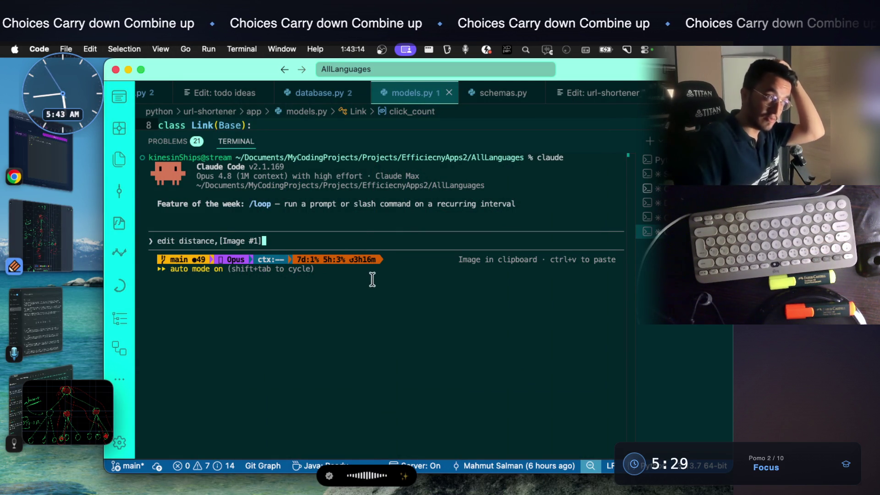
key("alt+space")
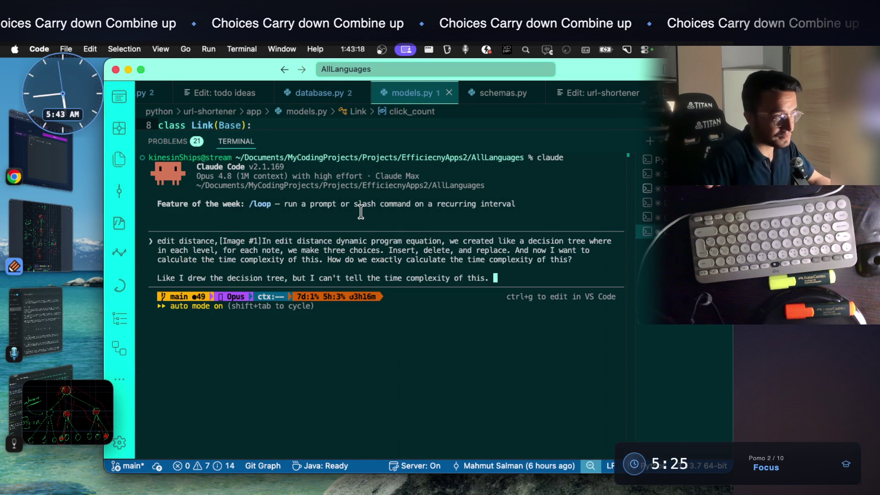
key("Return")
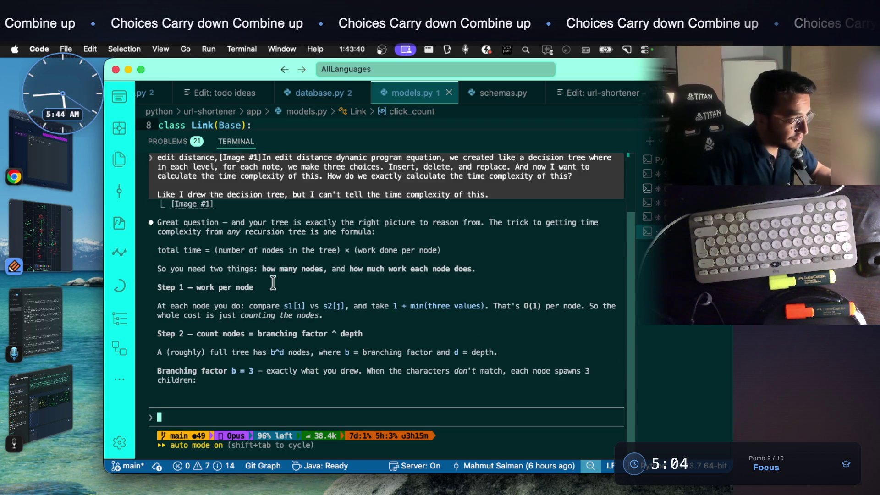
Highlight Claude's remarks about the drawn tree and about any recursion tree
scroll(273, 284, "up", 2)
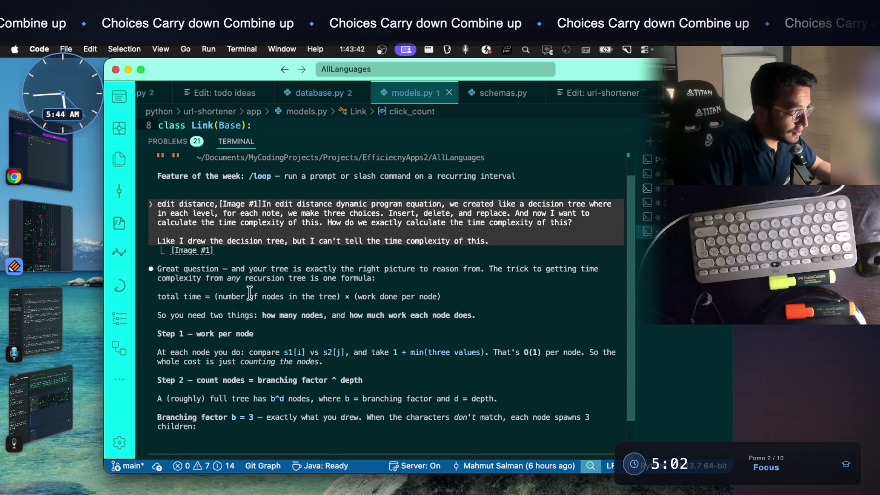
left_click_drag(232, 268, 596, 269)
left_click(555, 269)
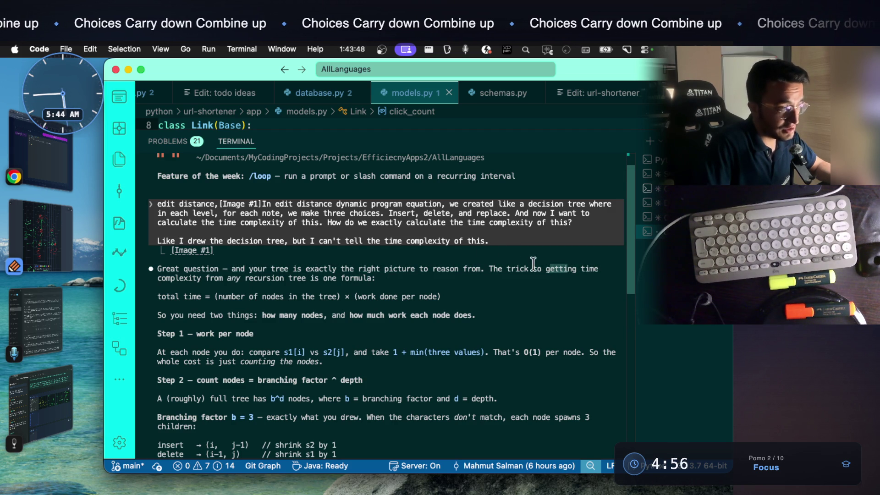
left_click_drag(205, 278, 387, 272)
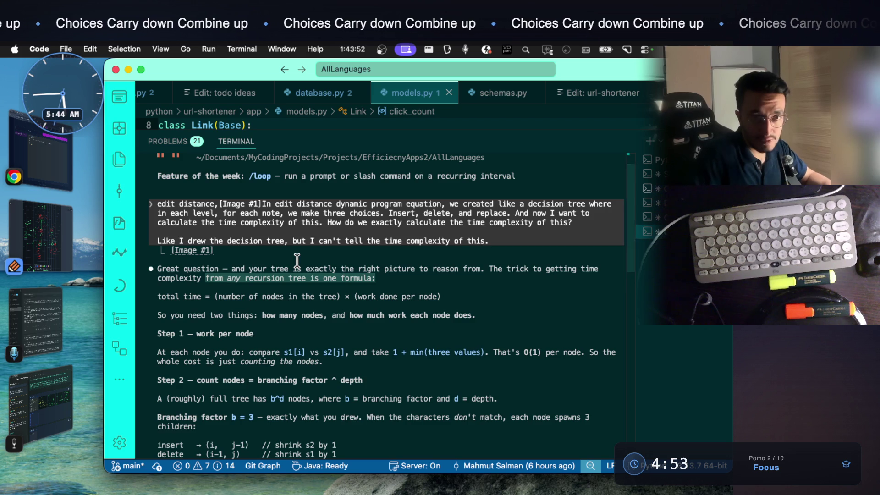
Highlight the number-of-nodes and work-per-node parts of the answer, then return to Notability
left_click_drag(218, 296, 432, 297)
left_click_drag(377, 297, 445, 296)
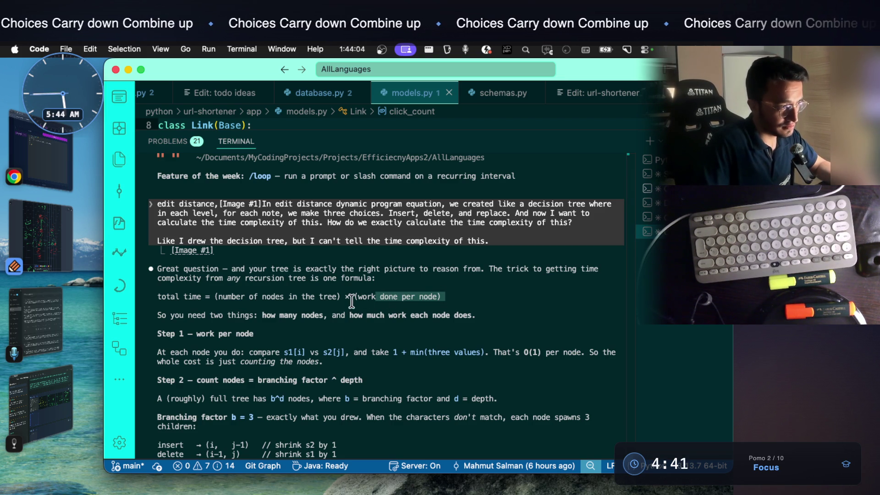
left_click_drag(239, 296, 318, 296)
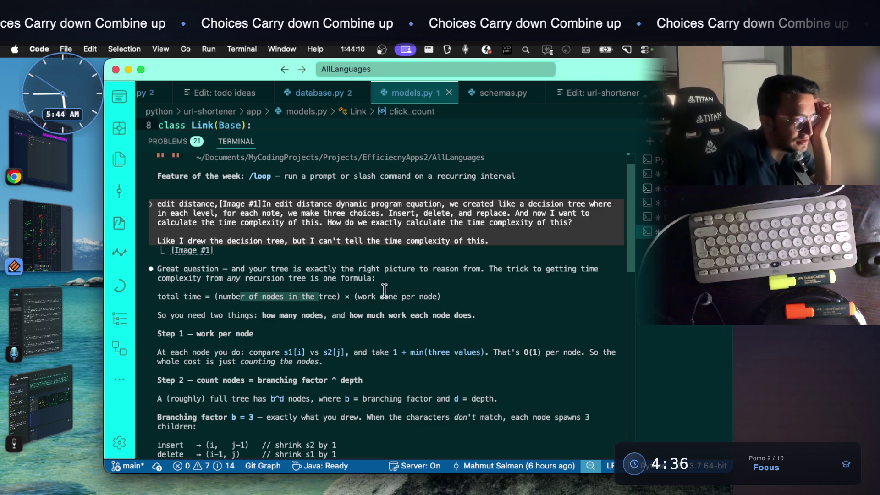
left_click_drag(358, 295, 430, 291)
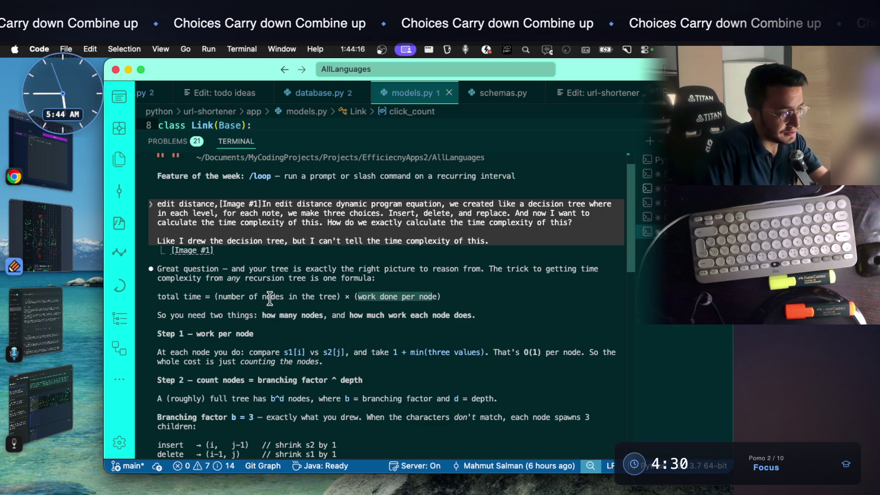
left_click_drag(231, 296, 292, 296)
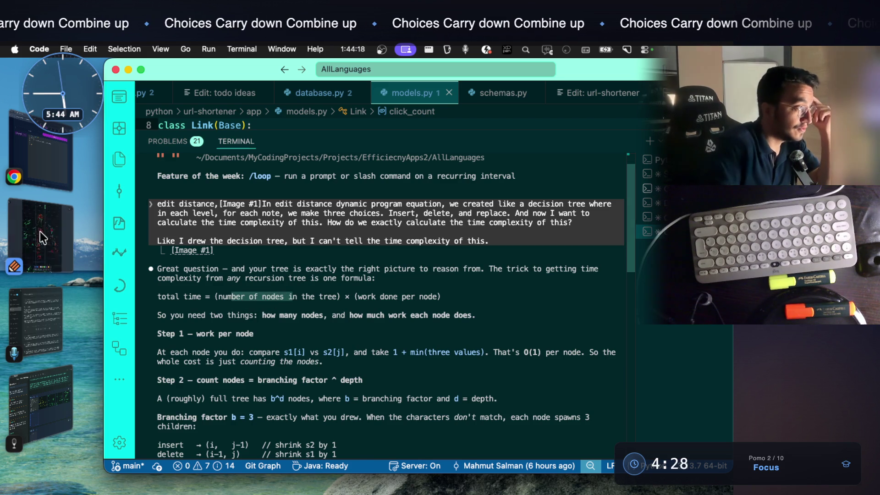
left_click(48, 239)
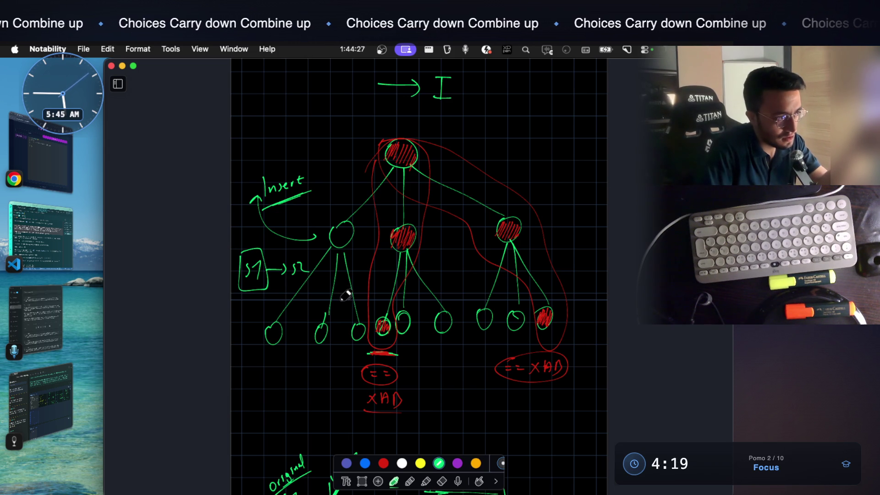
Annotate the tree in green with 2^n, a root arrow and level numbers 0, 1, 2
mouse_move(469, 136)
left_mouse_down()
mouse_move(501, 156)
mouse_move(523, 131)
left_mouse_up()
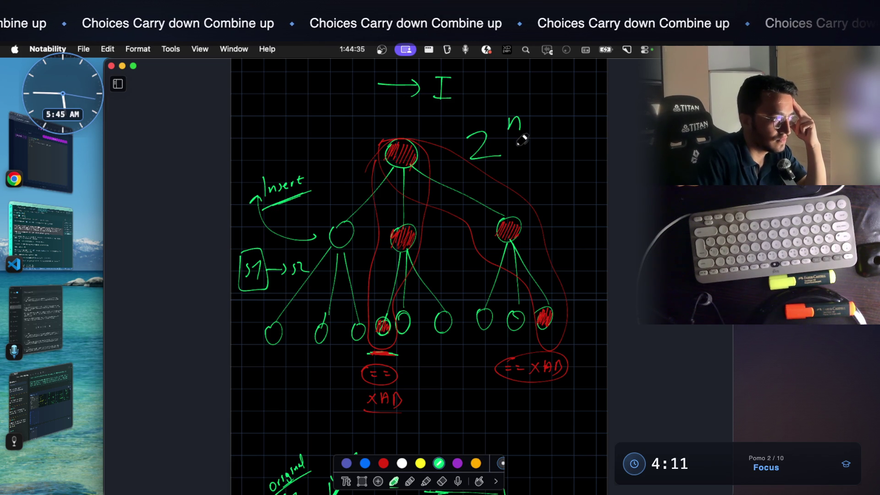
left_click_drag(328, 157, 359, 156)
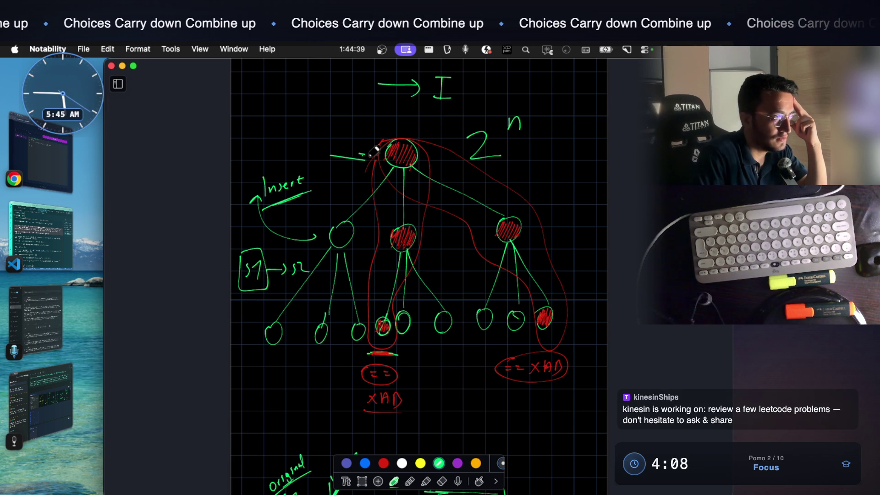
mouse_move(315, 142)
left_mouse_down()
mouse_move(303, 156)
mouse_move(292, 150)
left_mouse_up()
left_click_drag(235, 225, 239, 242)
left_click_drag(241, 320, 248, 324)
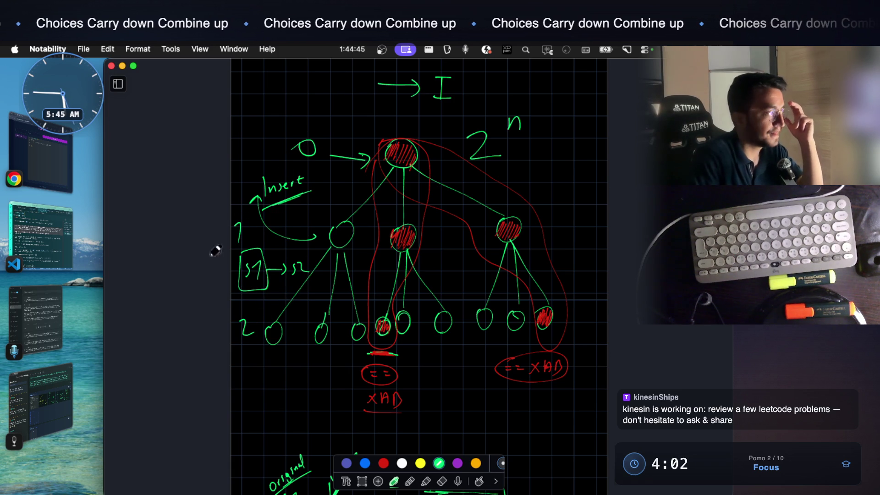
left_click(66, 252)
scroll(347, 308, "down", 3)
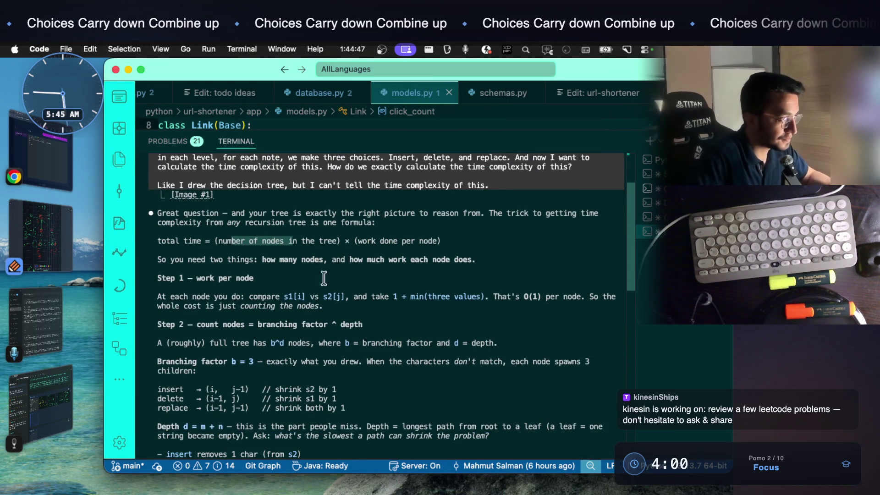
left_click_drag(329, 260, 405, 260)
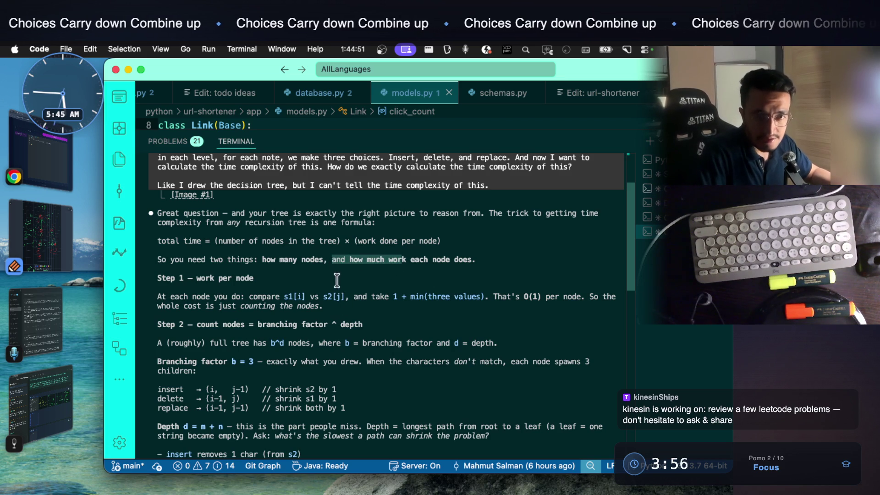
scroll(326, 229, "down", 1)
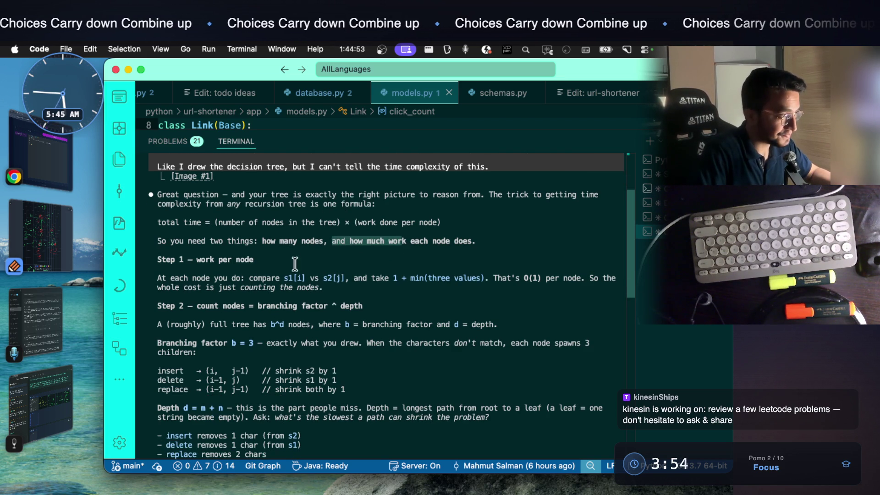
left_click_drag(193, 260, 263, 257)
scroll(291, 270, "down", 1)
left_click_drag(192, 269, 339, 270)
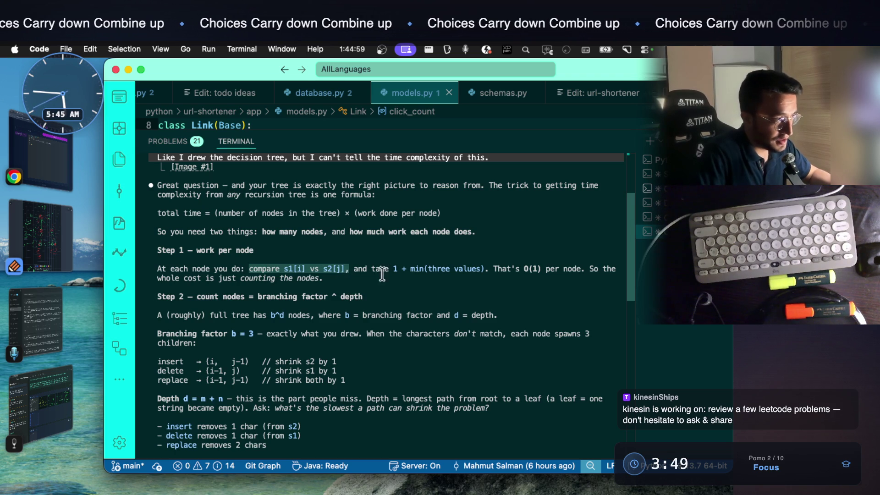
left_click(363, 268)
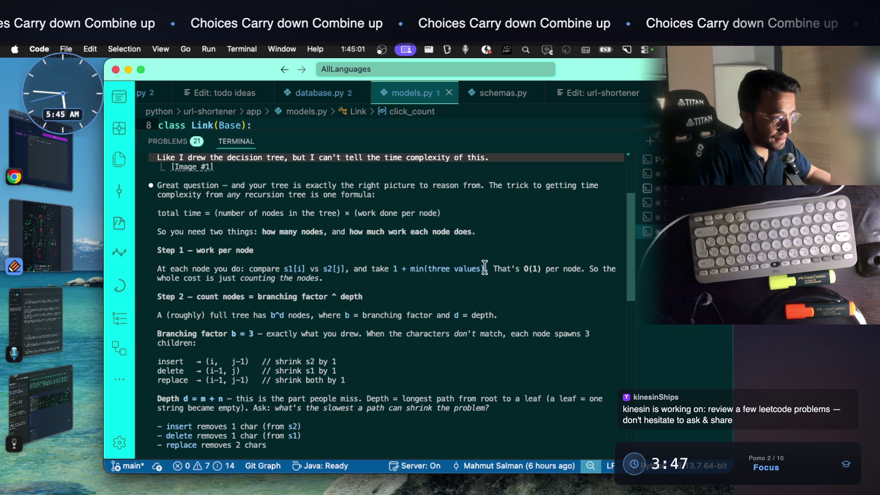
left_click_drag(489, 268, 388, 266)
left_click_drag(525, 268, 567, 268)
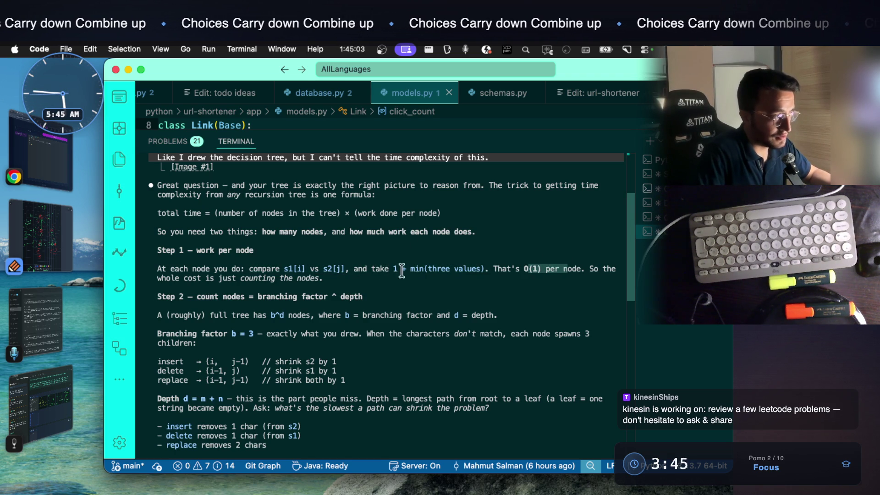
scroll(357, 253, "down", 1)
left_click_drag(198, 277, 366, 280)
scroll(365, 275, "down", 2)
mouse_move(159, 268)
left_mouse_down()
mouse_move(281, 269)
mouse_move(270, 269)
left_mouse_up()
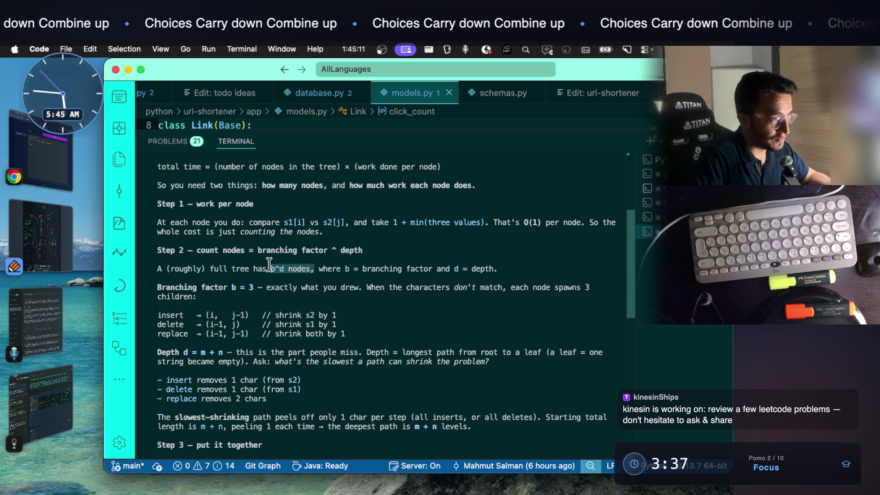
left_click_drag(363, 269, 422, 271)
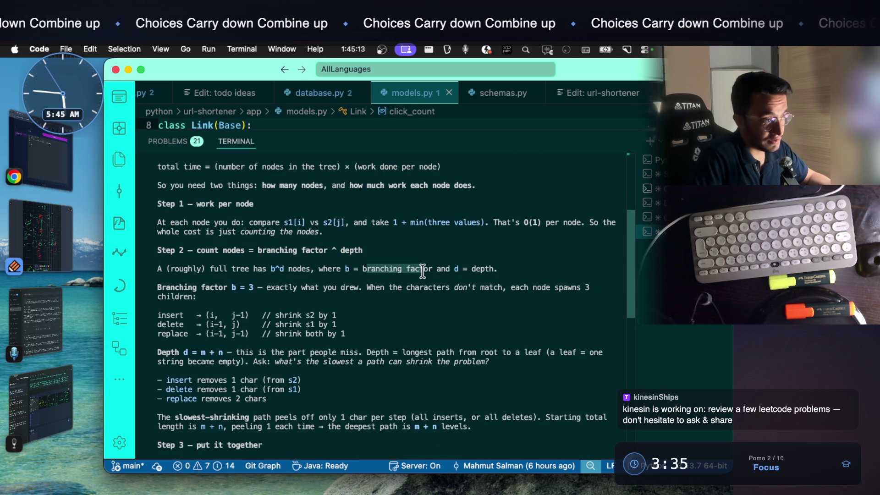
left_click(457, 267)
left_click_drag(500, 270, 454, 270)
double_click(213, 287)
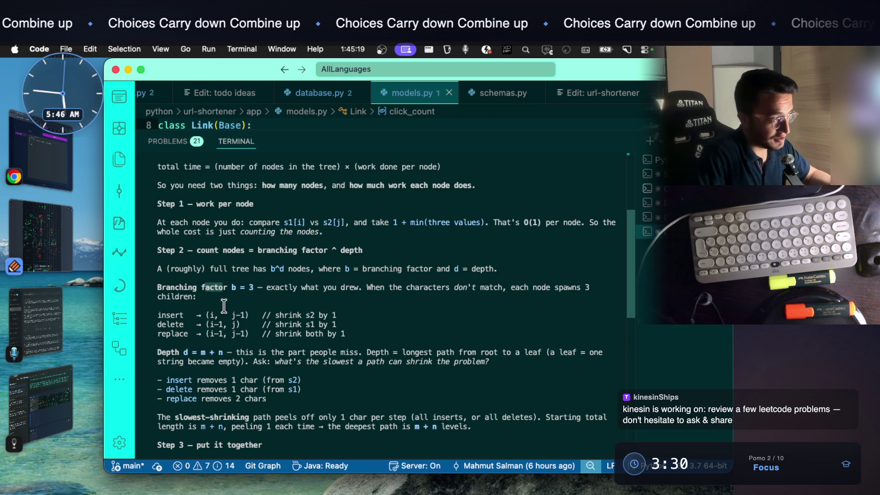
left_click_drag(150, 312, 372, 337)
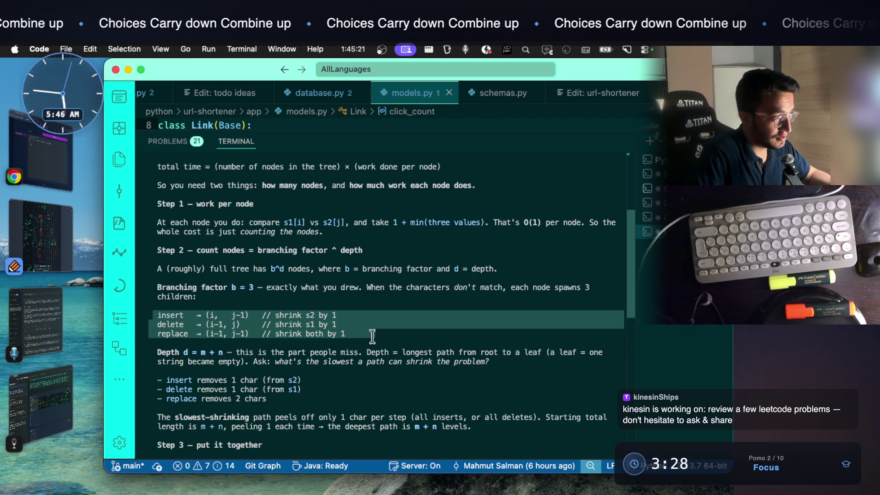
scroll(312, 279, "down", 5)
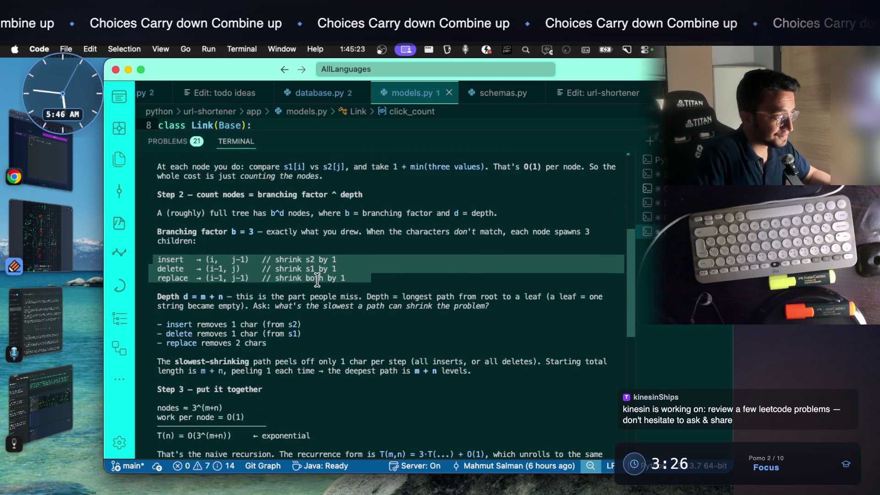
mouse_move(241, 251)
left_mouse_down()
mouse_move(302, 266)
mouse_move(497, 260)
left_mouse_up()
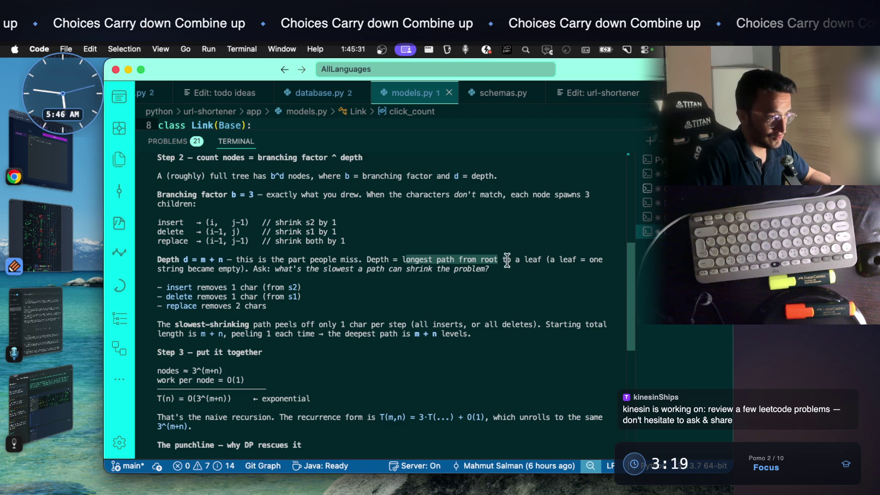
left_click_drag(253, 270, 432, 272)
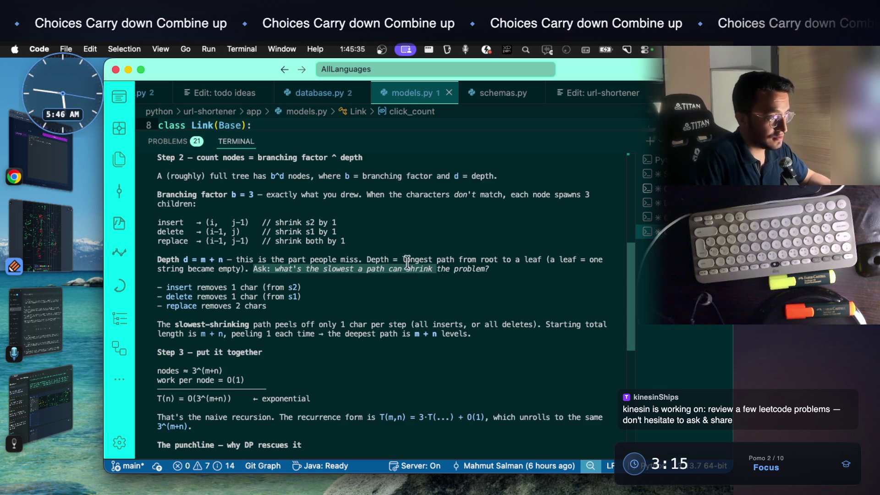
left_click(420, 279)
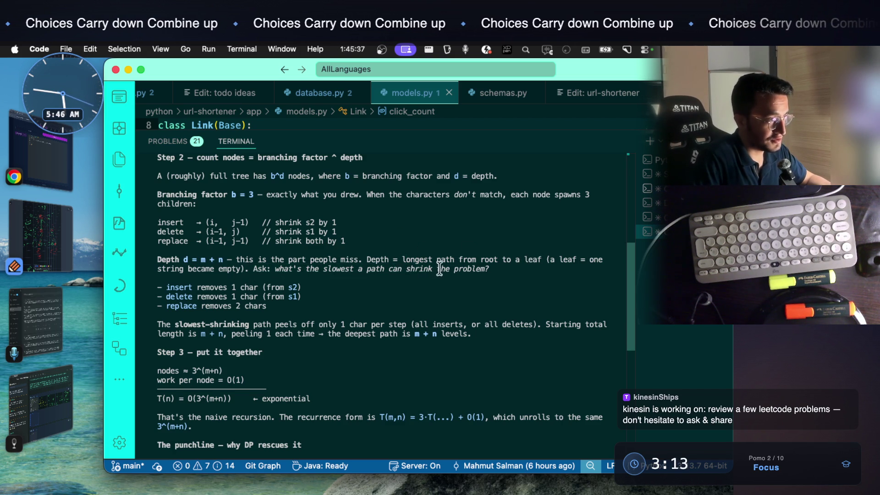
scroll(435, 274, "down", 3)
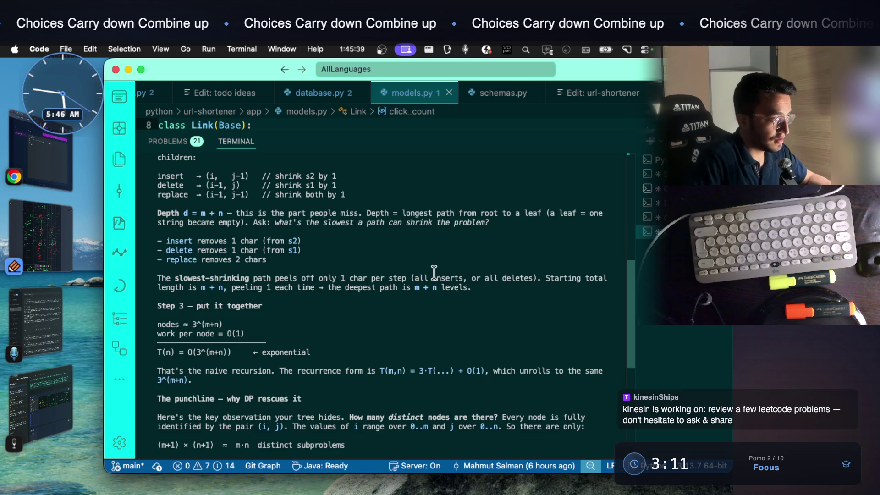
scroll(434, 272, "down", 1)
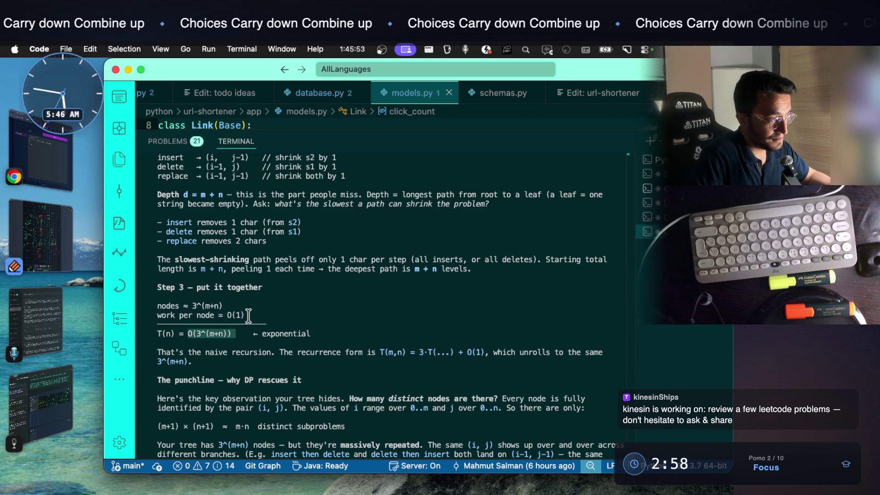
scroll(248, 315, "down", 1)
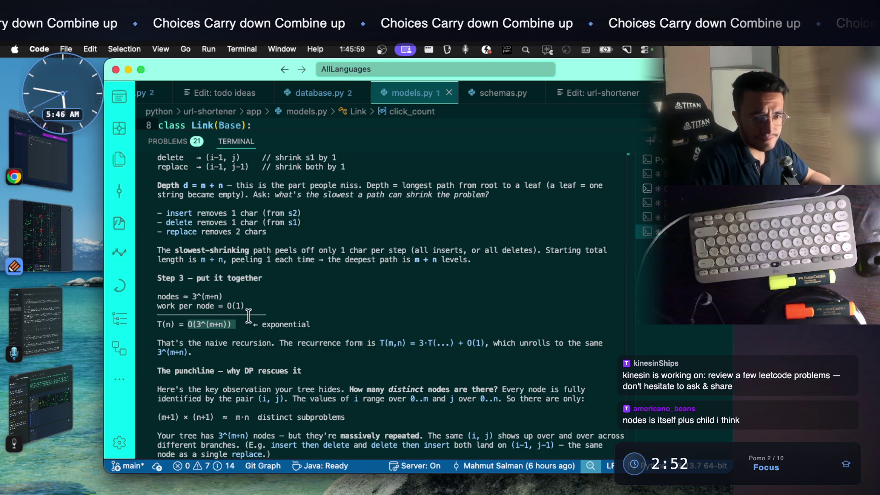
scroll(248, 315, "down", 5)
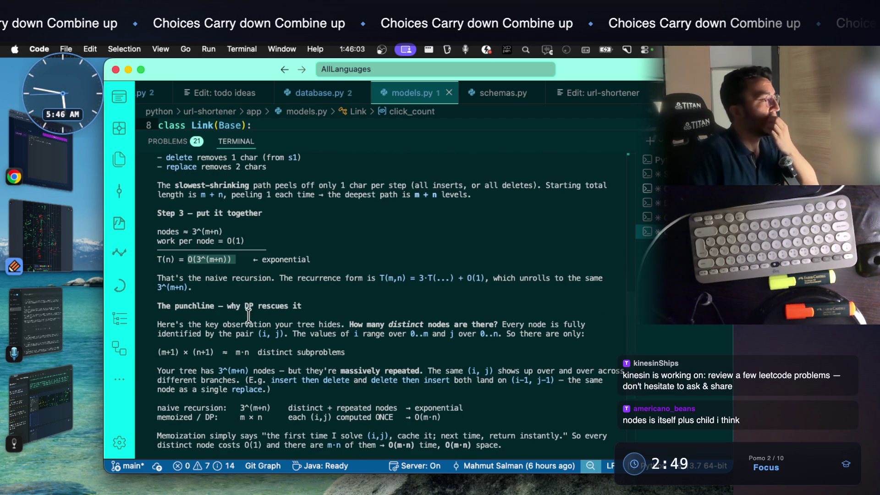
left_click_drag(258, 306, 297, 305)
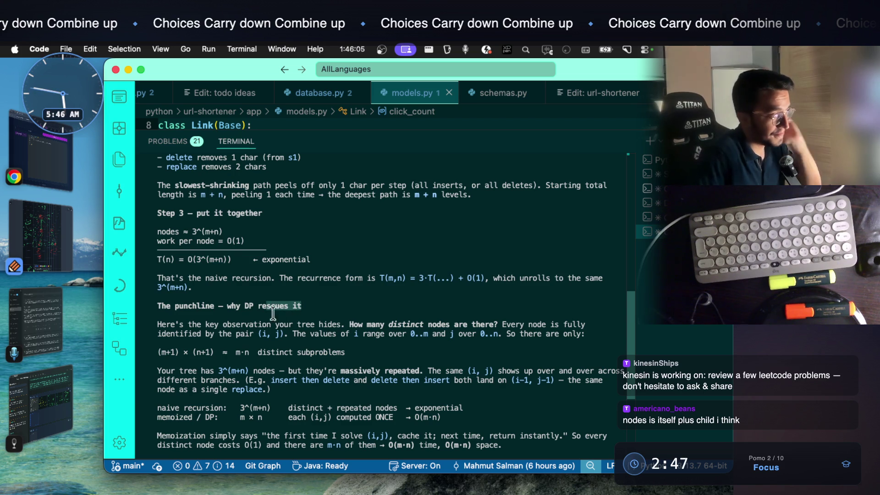
left_click_drag(188, 324, 588, 325)
left_click_drag(202, 334, 245, 335)
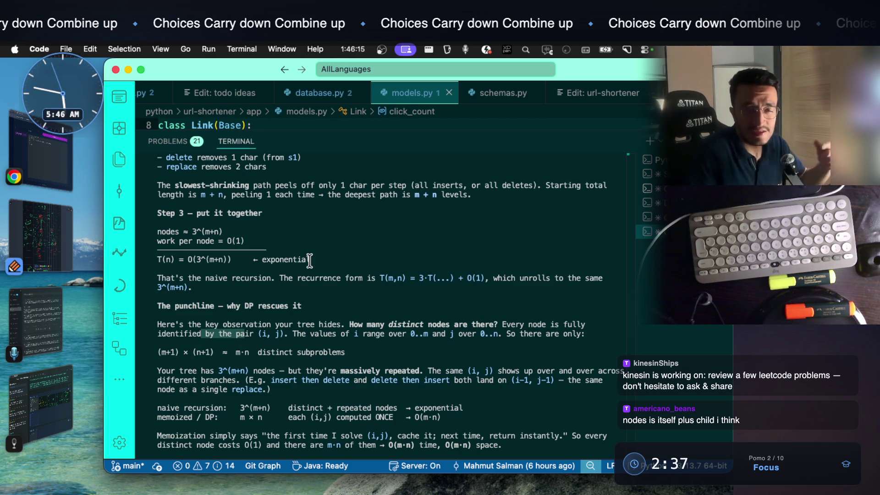
left_click(55, 246)
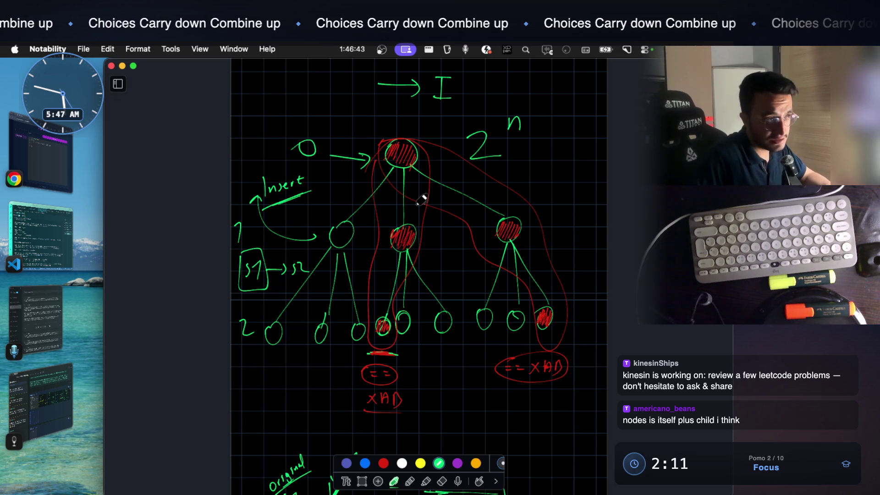
left_click(40, 234)
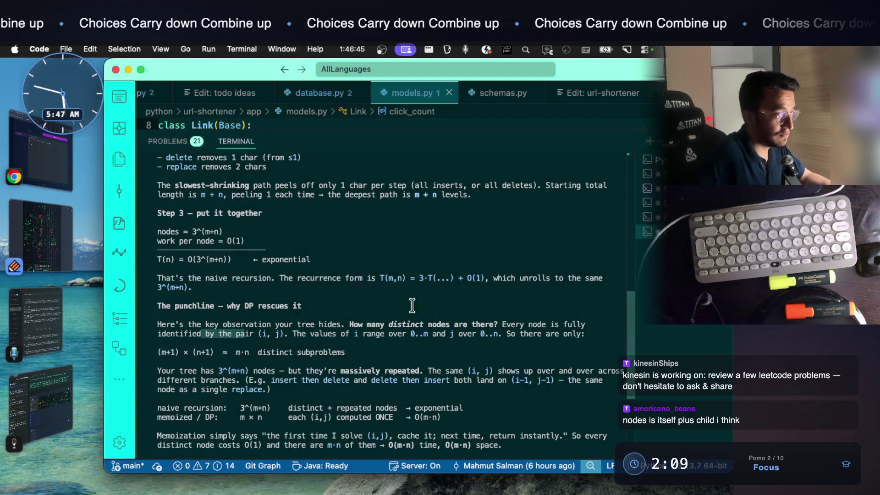
scroll(421, 318, "down", 5)
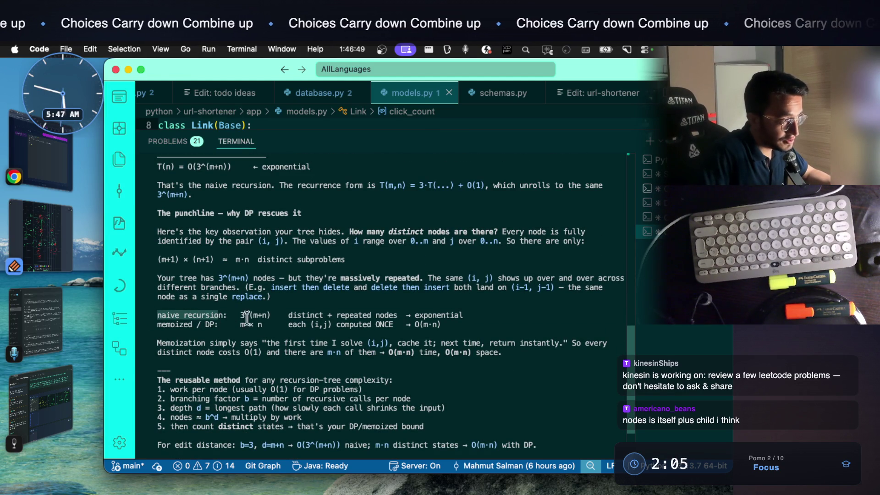
left_click_drag(336, 314, 467, 314)
left_click_drag(157, 324, 217, 327)
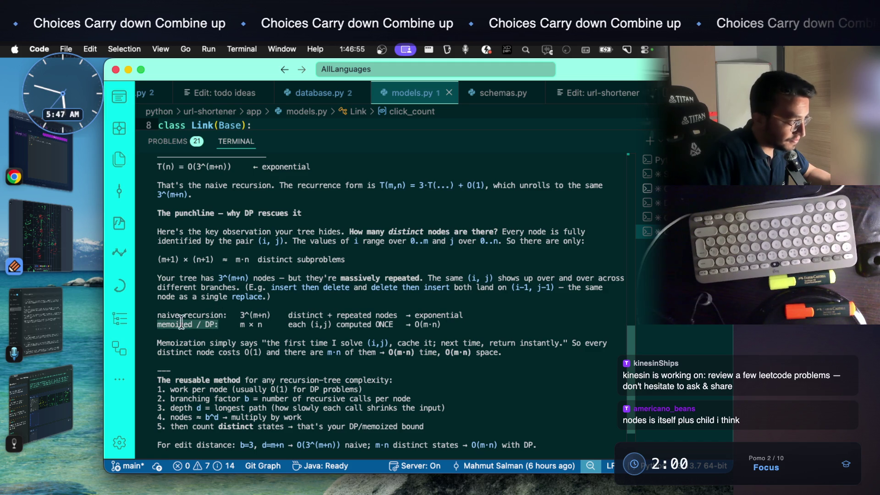
left_click_drag(414, 324, 444, 324)
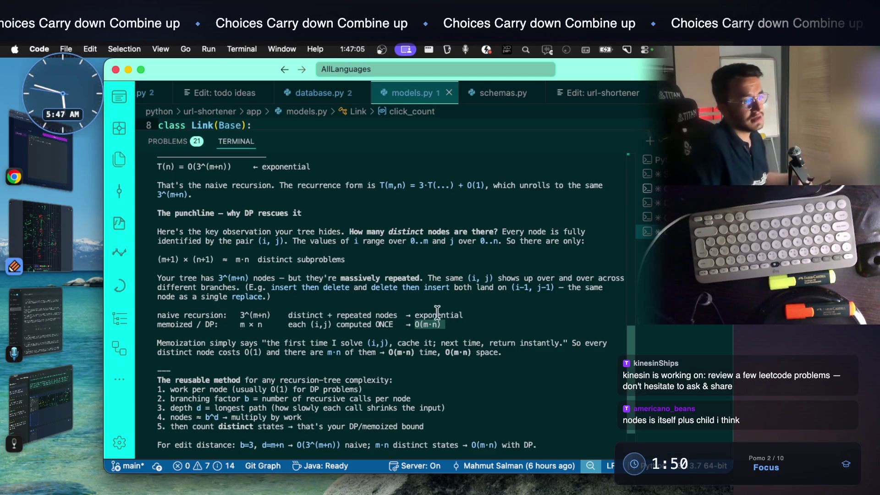
left_click_drag(444, 324, 420, 325)
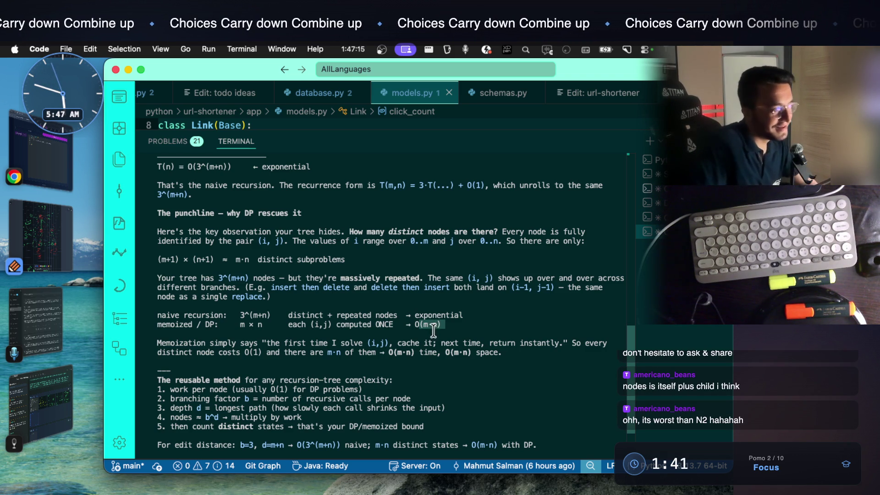
left_click_drag(189, 315, 271, 315)
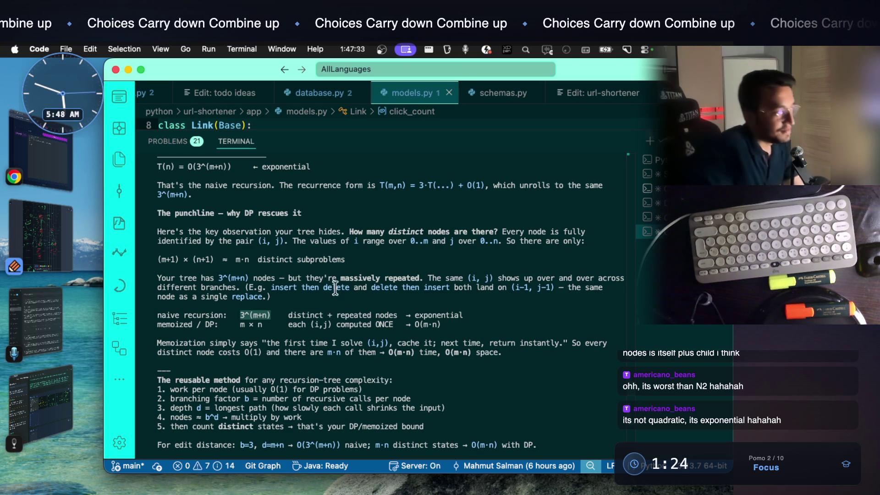
left_click(262, 341)
left_click_drag(262, 343, 372, 343)
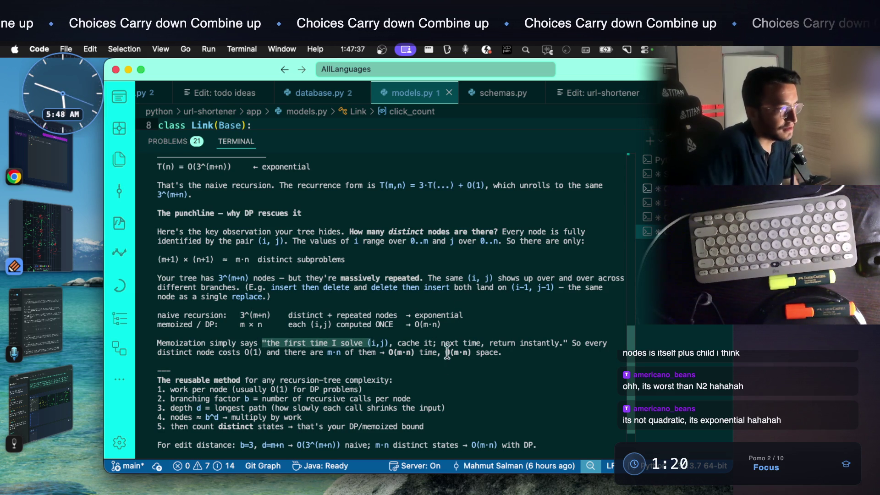
left_click_drag(205, 306, 349, 306)
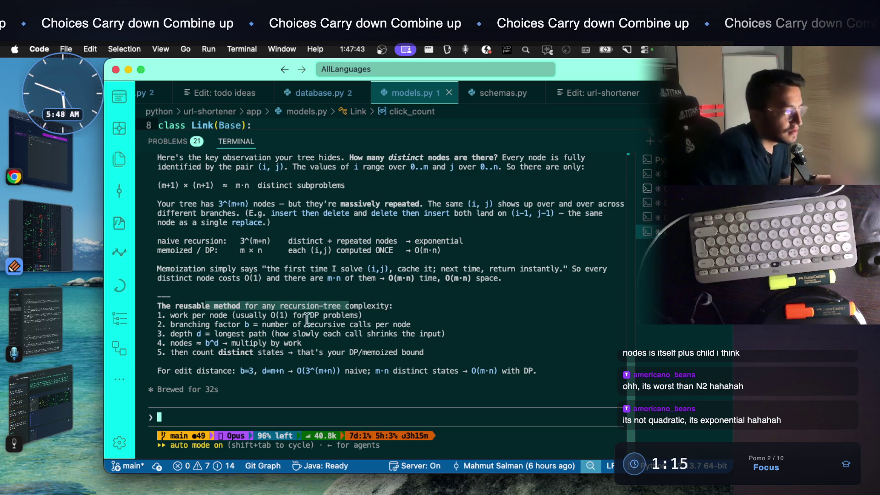
left_click_drag(175, 371, 284, 375)
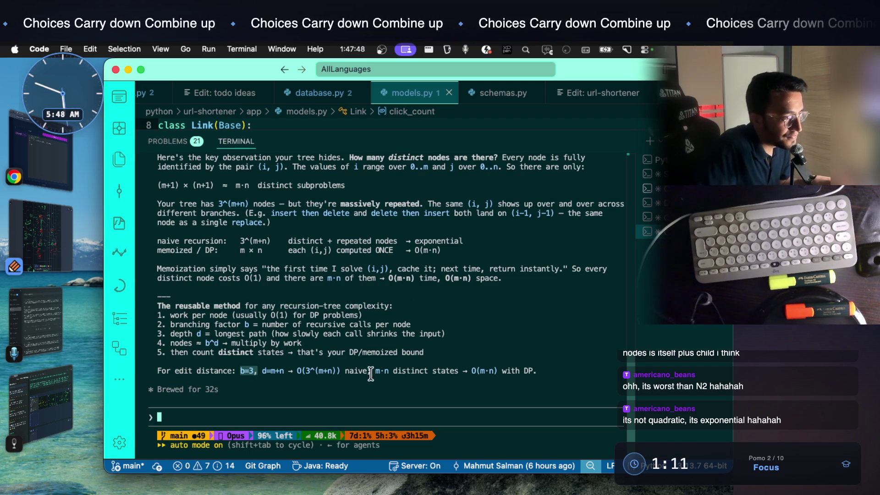
left_click_drag(371, 371, 359, 371)
left_click_drag(536, 370, 372, 371)
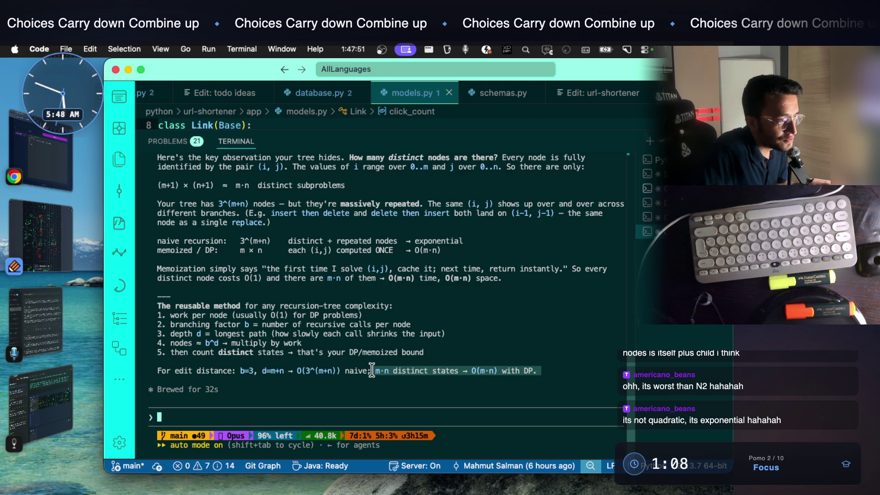
left_click(481, 373)
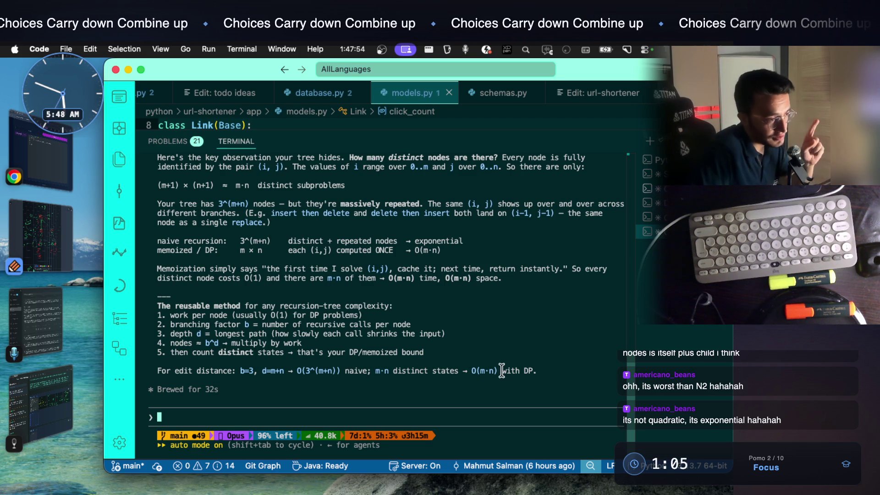
left_click_drag(465, 370, 523, 370)
left_click(502, 371)
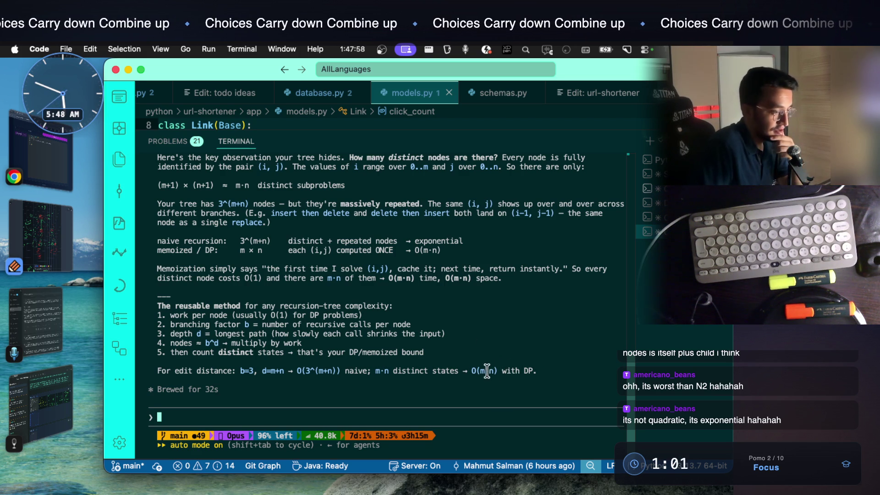
left_click_drag(471, 371, 498, 370)
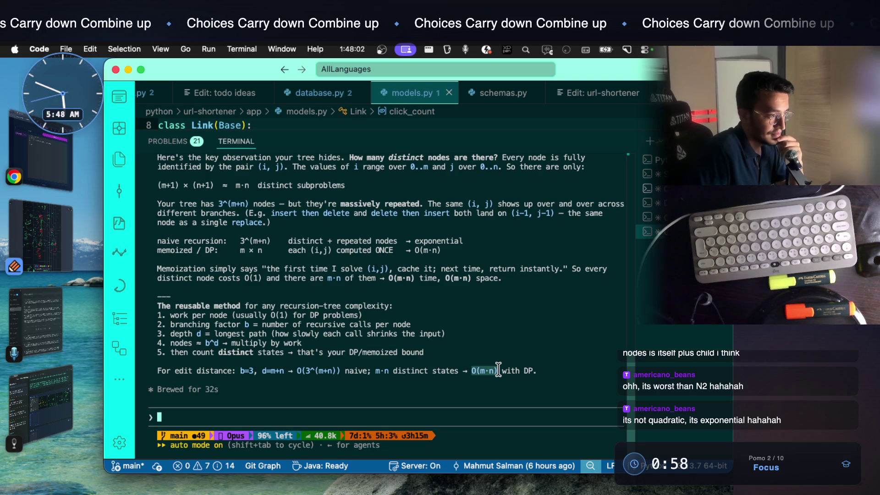
left_click_drag(289, 365, 340, 362)
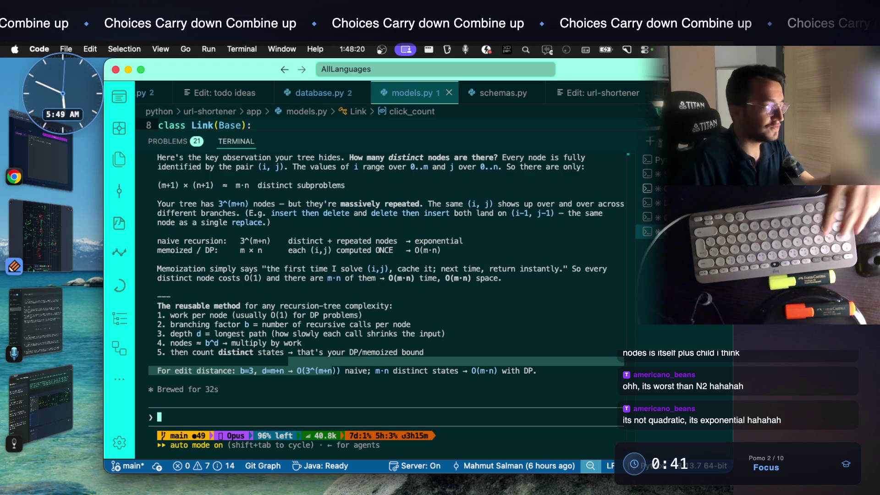
Paste the chat screenshot and caption it 'learn how to calculate the time complexity of this problem'
left_click(65, 384)
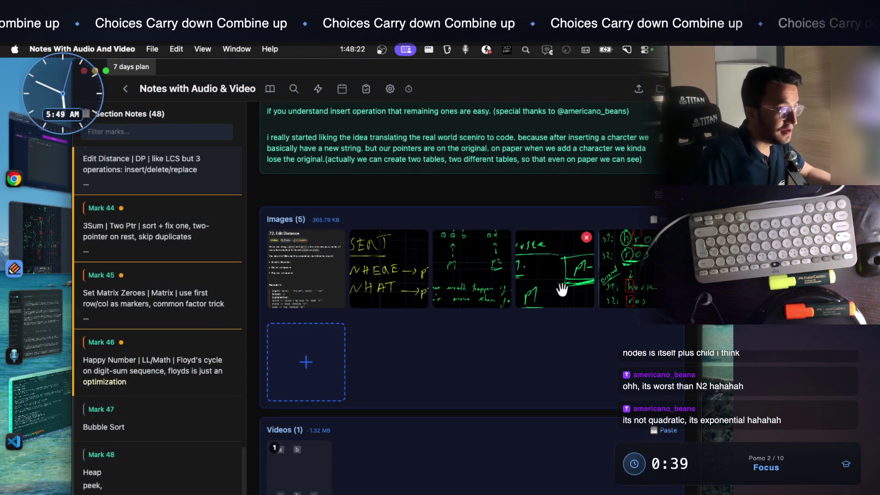
scroll(545, 283, "up", 6)
scroll(544, 283, "down", 5)
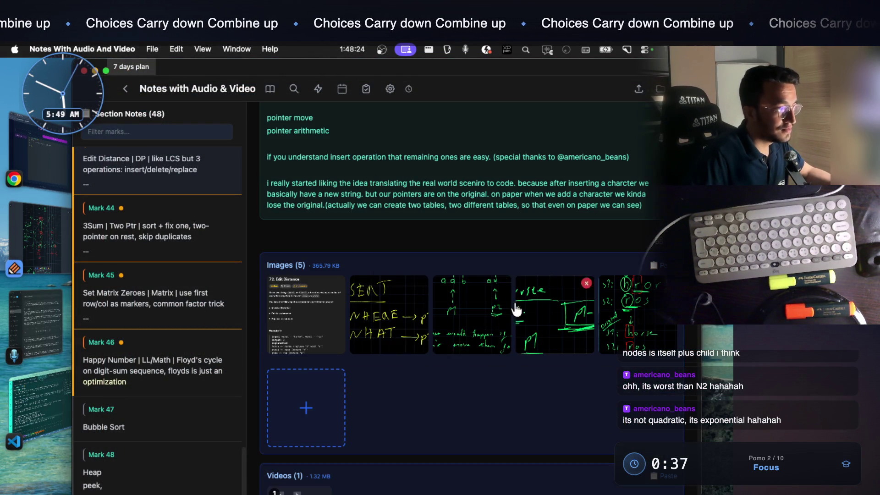
key("super+v")
right_click(320, 393)
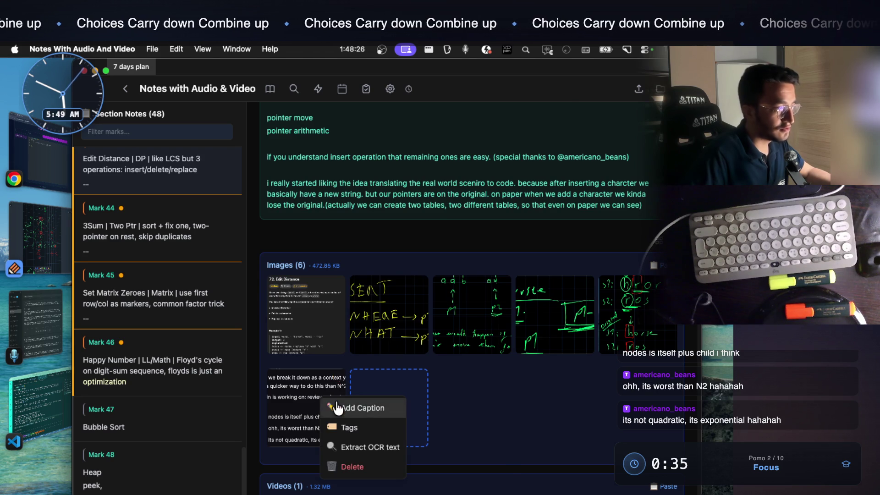
left_click(338, 406)
type("learn")
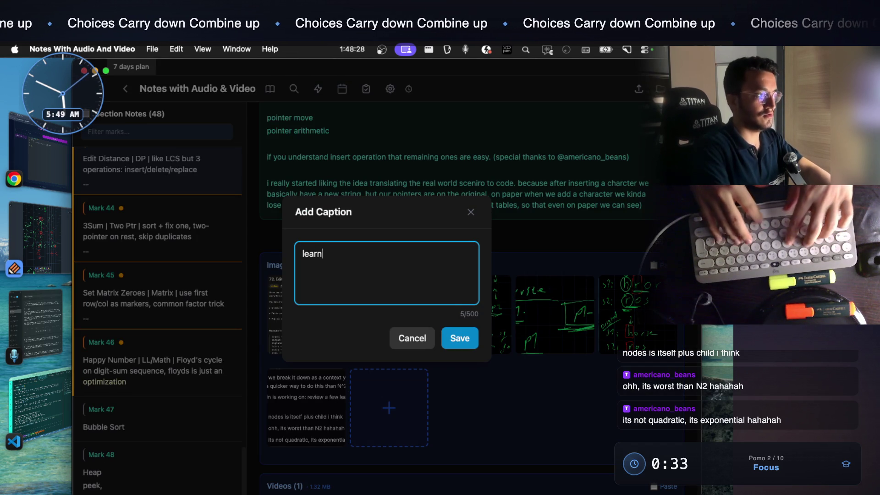
type(" how to calc")
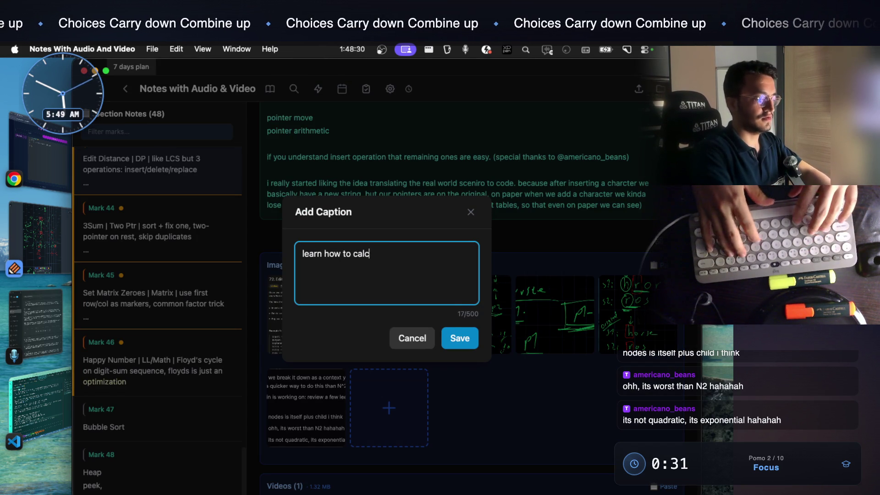
type("ulate the time ")
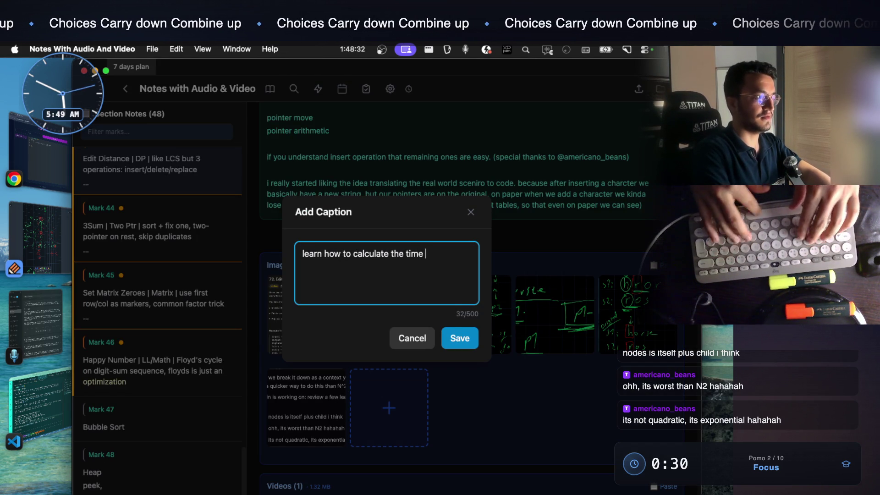
type("complexit")
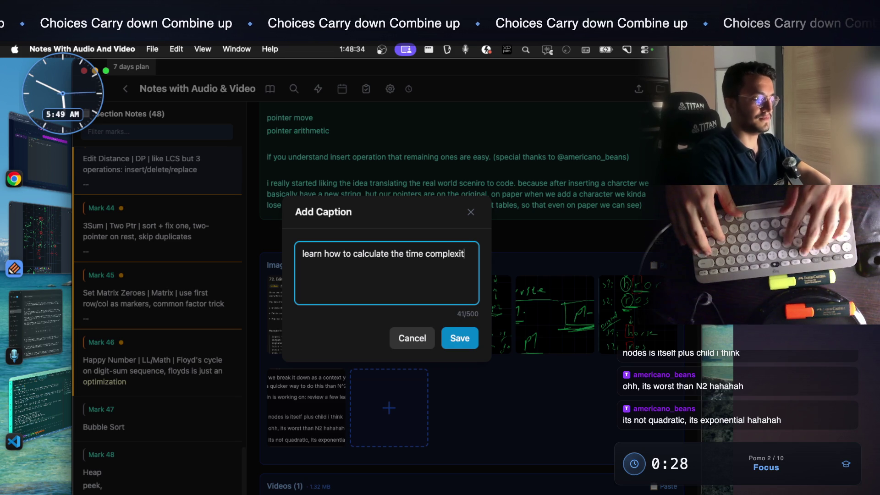
type("y of this problem")
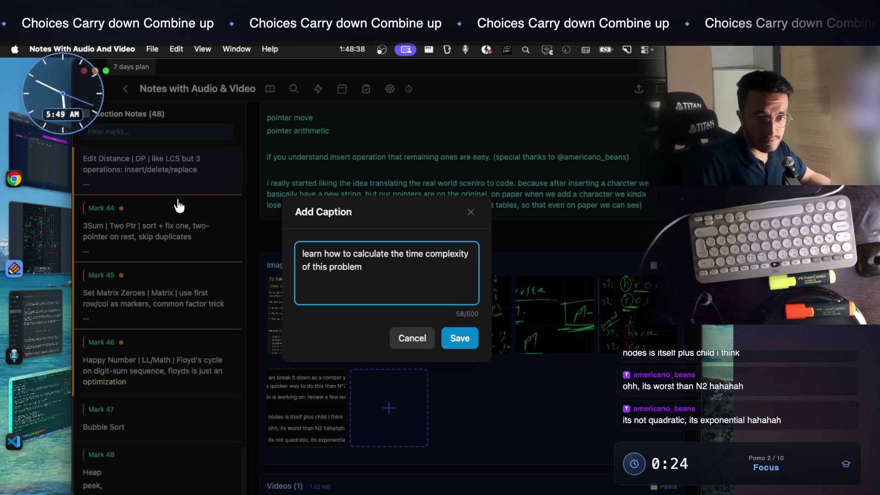
left_click(461, 339)
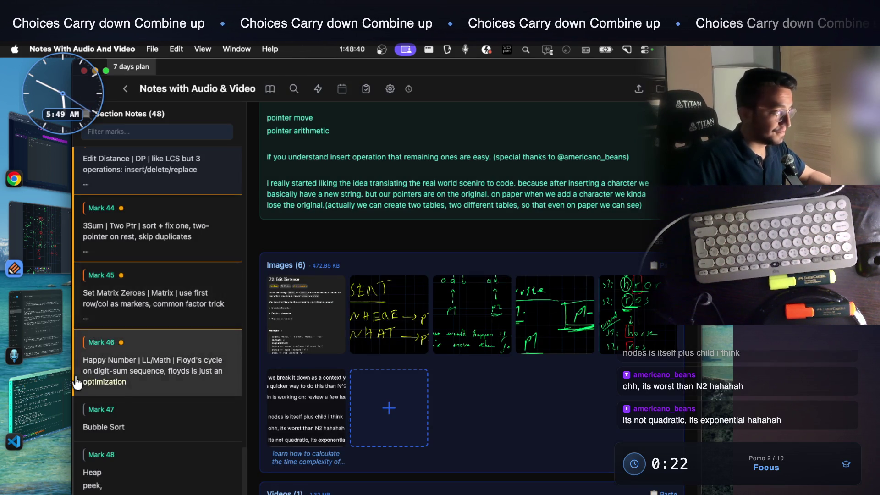
Look back over the VS Code terminal output, then scroll up through the notes
key("super+Tab")
scroll(402, 336, "up", 2)
scroll(402, 336, "up", 4)
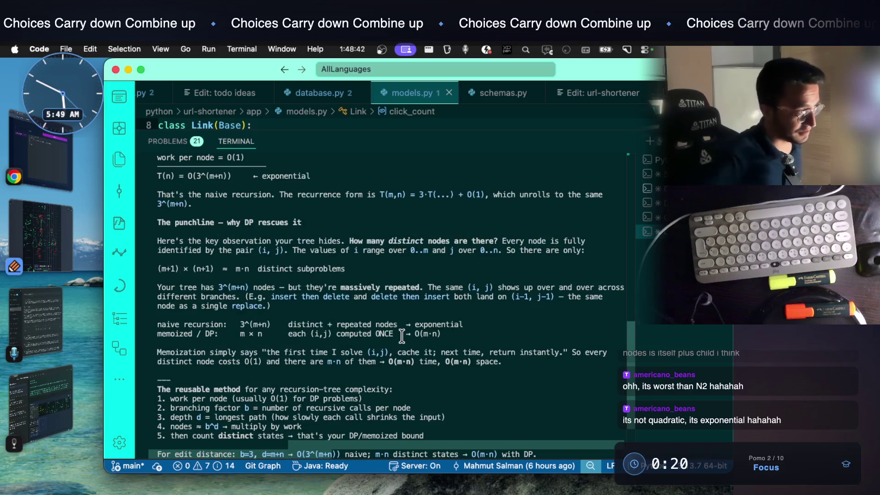
left_click(68, 416)
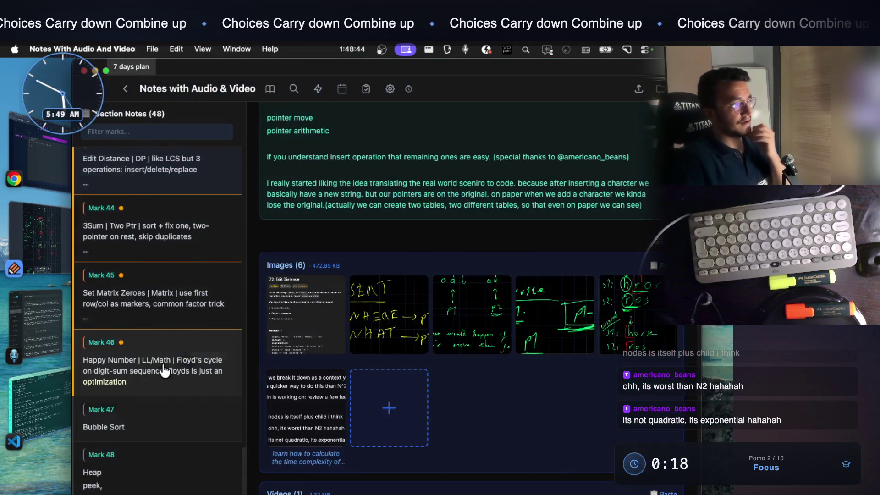
scroll(460, 318, "up", 1)
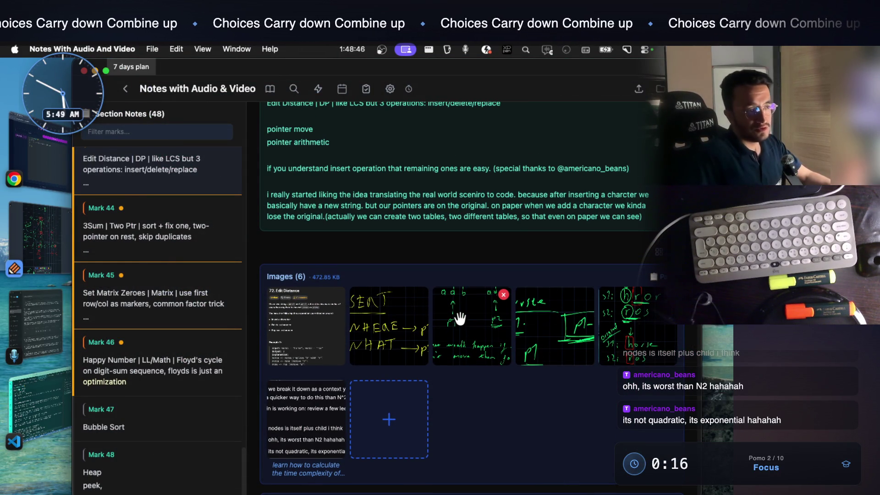
scroll(460, 317, "up", 5)
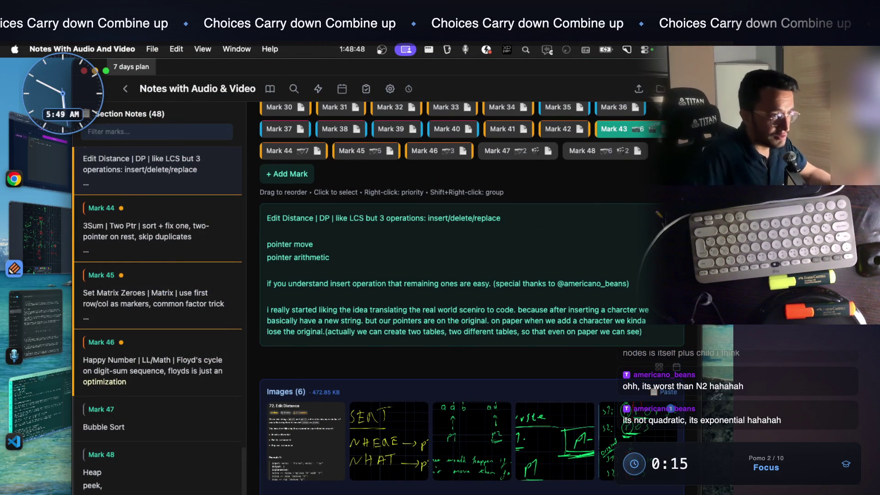
Add a new line to the Edit Distance note about translating the real world using p1 and p2
left_click(499, 303)
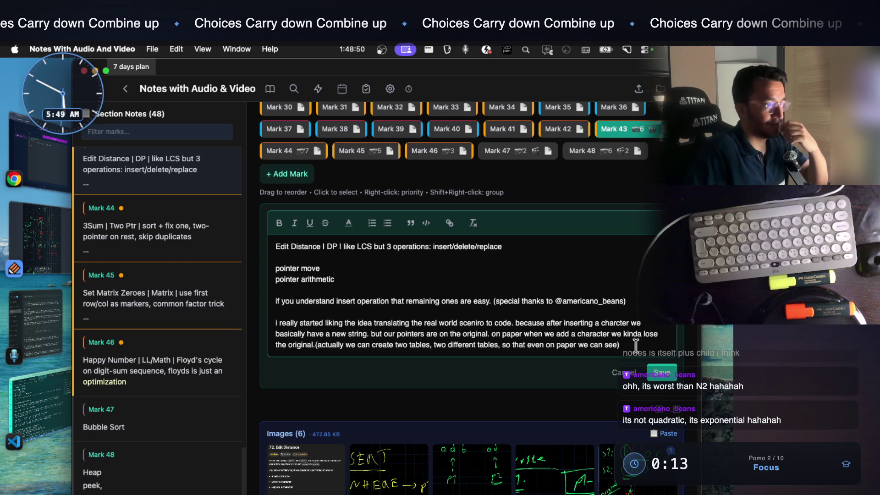
key("Return")
key("Return")
type("the beaut")
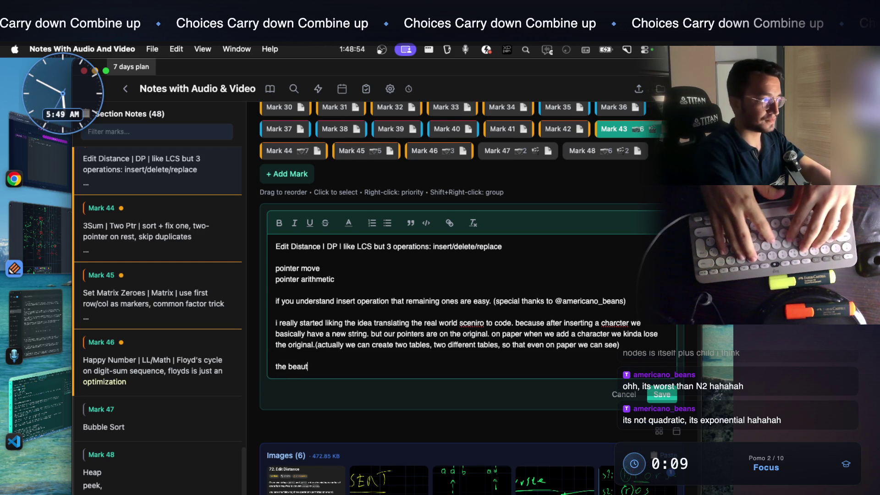
type("y of this qu")
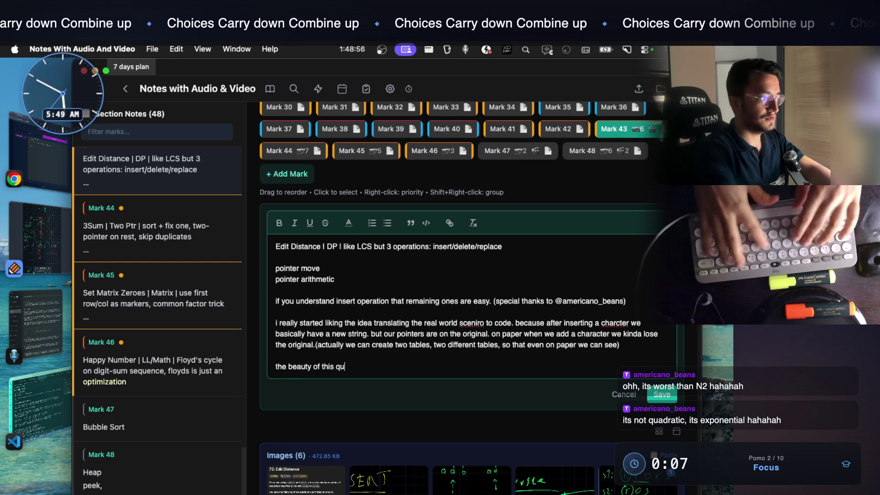
type("estion is:translating real worl")
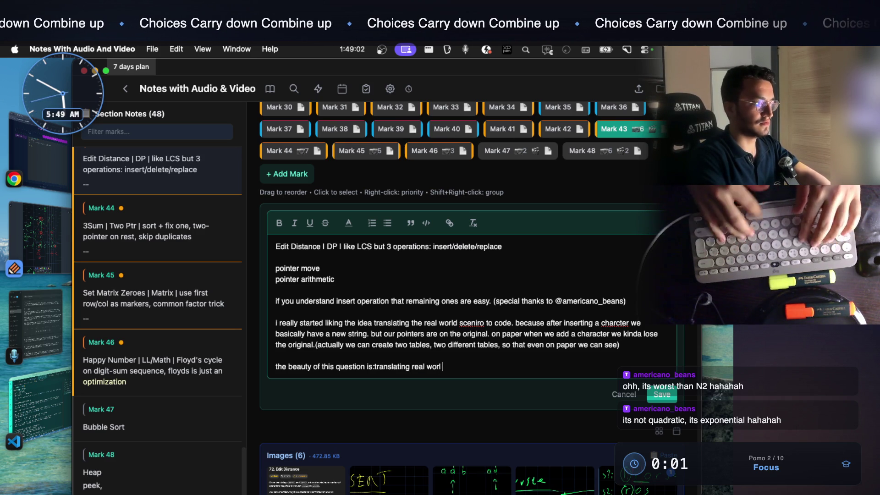
key("BackSpace")
key("BackSpace")
key("BackSpace")
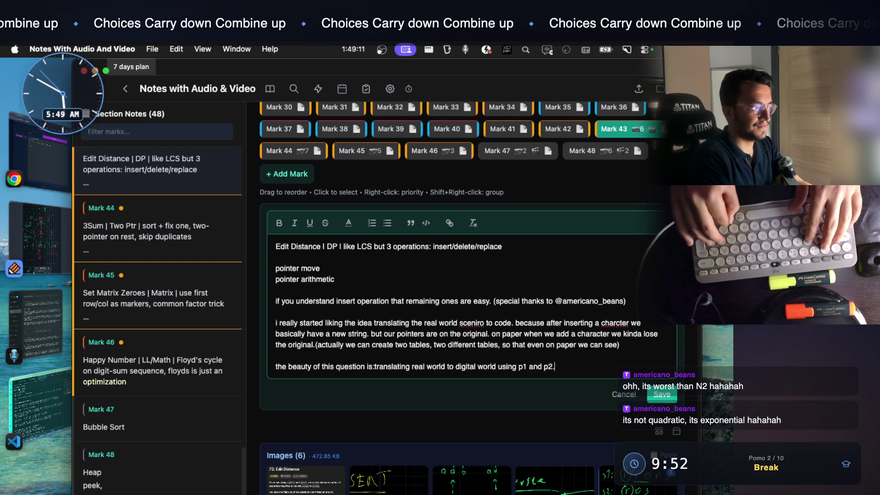
type(".")
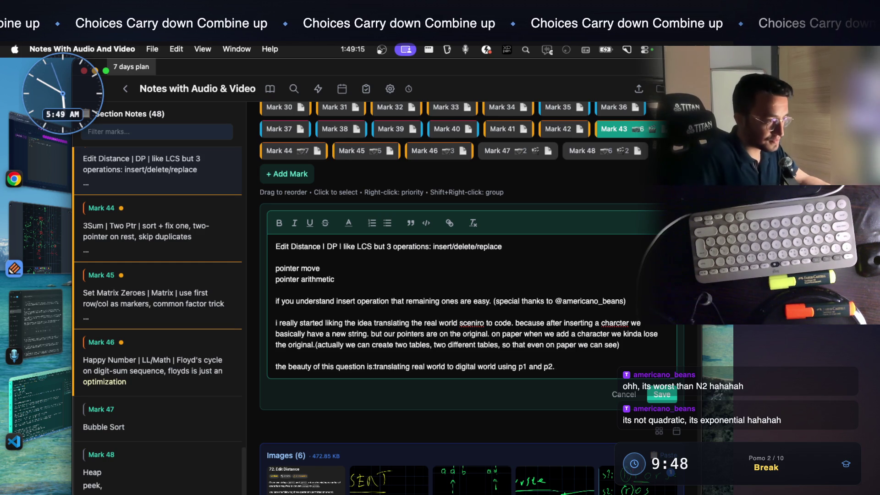
Colour the new last line yellow and save the note
mouse_move(562, 361)
left_mouse_down()
mouse_move(330, 344)
mouse_move(274, 367)
left_mouse_up()
left_click(350, 225)
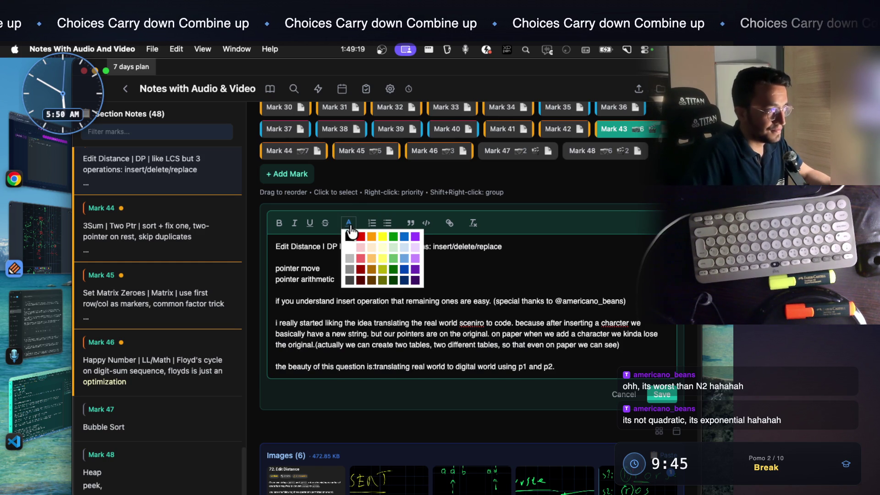
left_click(386, 266)
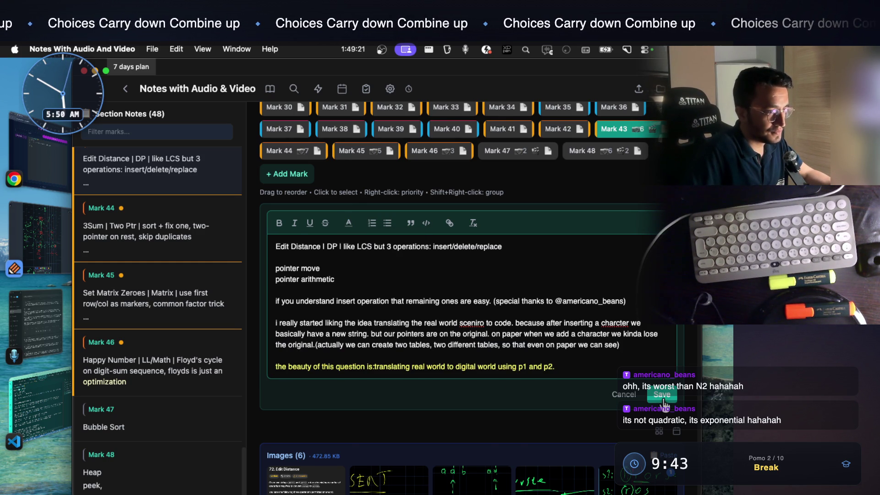
left_click(661, 394)
scroll(427, 234, "up", 3)
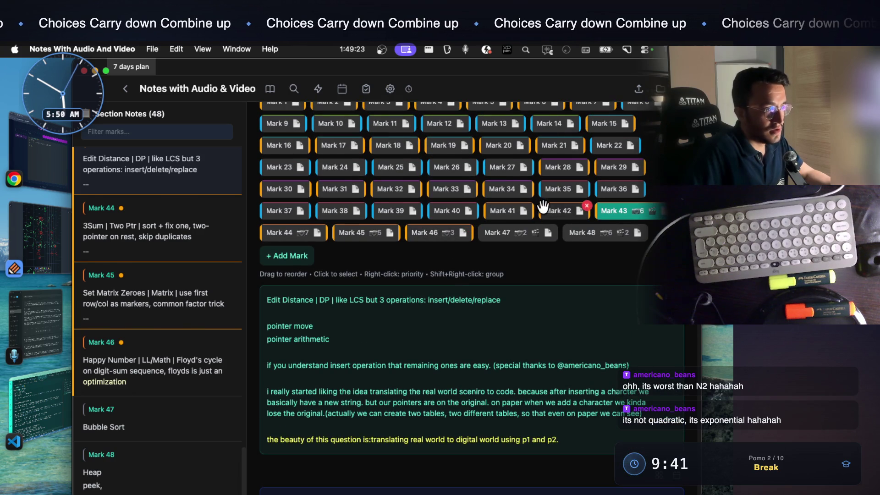
left_click(549, 210)
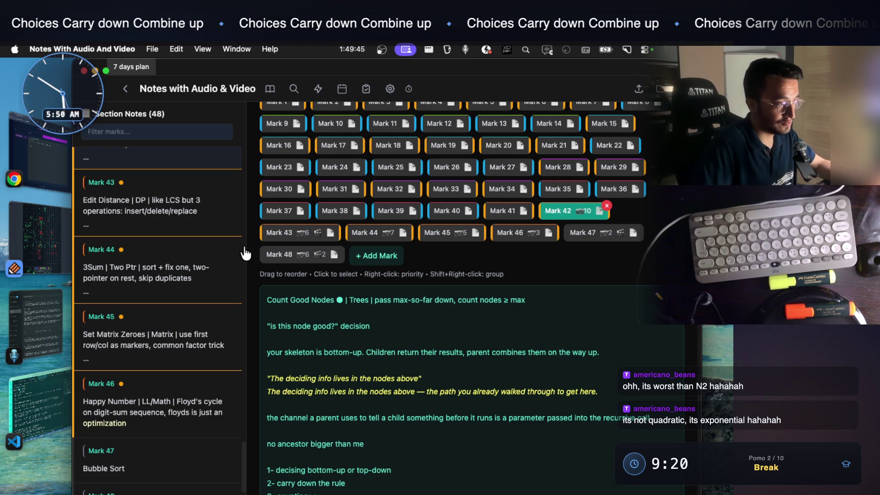
Scroll the Count Good Nodes note, then switch to the handwritten notes in Notability
scroll(392, 329, "down", 1)
left_click(46, 236)
Find empty grid below the sketches and handwrite x = func(left); in green
scroll(468, 274, "down", 15)
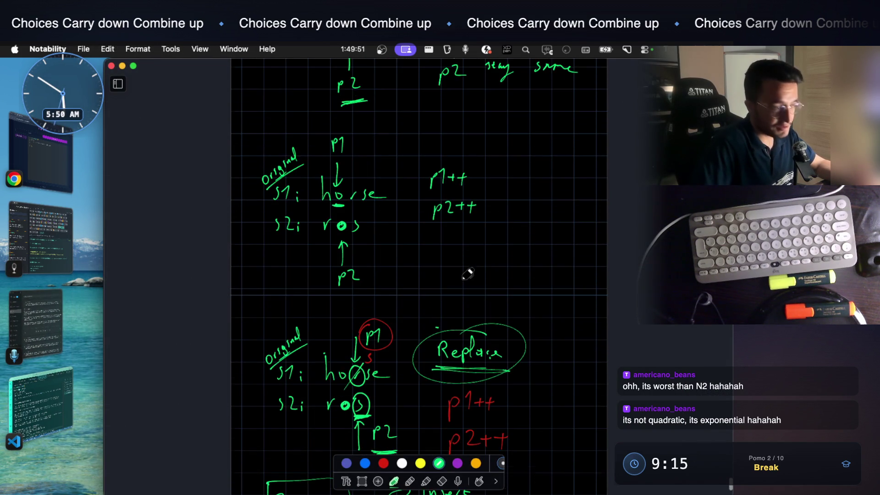
scroll(467, 274, "down", 12)
scroll(467, 274, "down", 10)
scroll(365, 291, "up", 3)
scroll(368, 295, "down", 10)
scroll(352, 221, "up", 10)
scroll(420, 353, "down", 1)
scroll(436, 418, "up", 1)
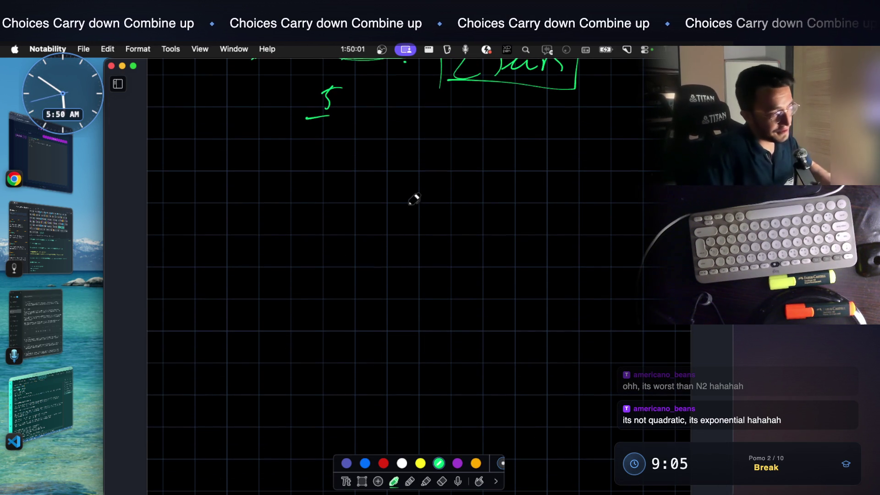
scroll(394, 197, "down", 3)
left_click_drag(279, 215, 259, 241)
left_click_drag(261, 214, 280, 243)
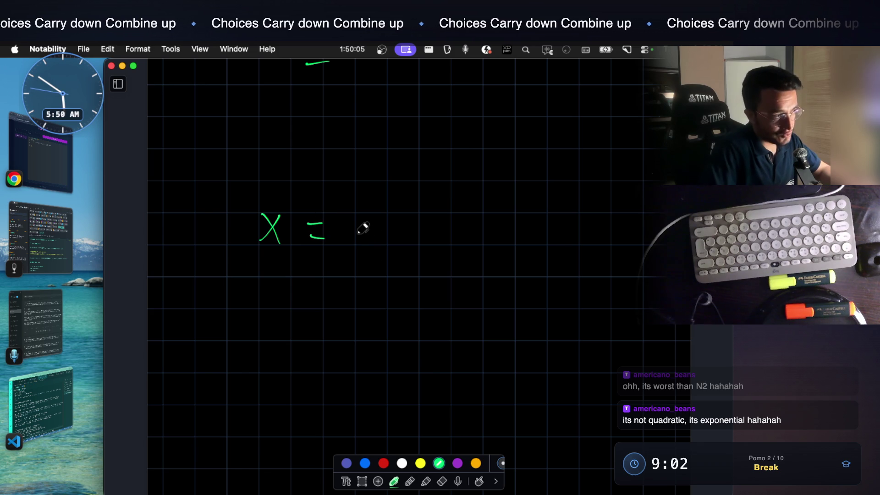
mouse_move(370, 202)
left_mouse_down()
mouse_move(367, 227)
mouse_move(421, 218)
mouse_move(425, 232)
mouse_move(454, 235)
left_mouse_up()
left_click_drag(476, 196, 479, 248)
mouse_move(503, 209)
left_mouse_down()
mouse_move(492, 223)
mouse_move(511, 230)
mouse_move(569, 213)
mouse_move(583, 233)
left_mouse_up()
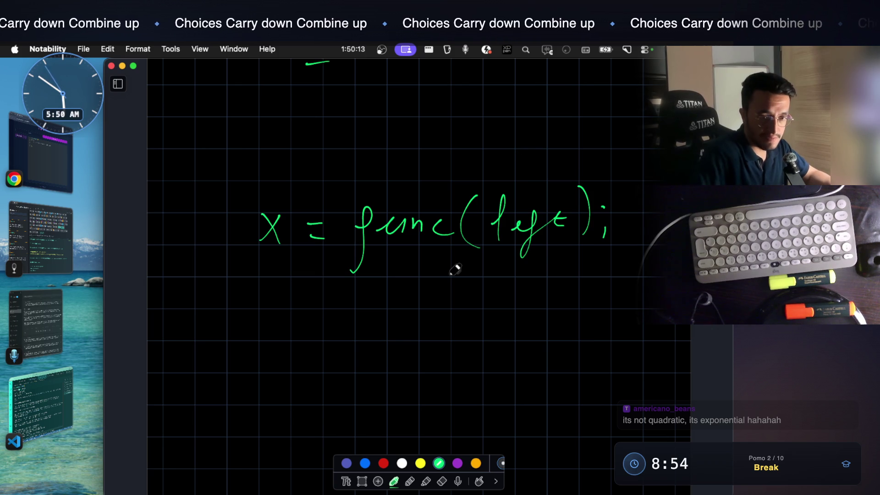
Handwrite y = func(right); in green on the line below
scroll(403, 246, "down", 1)
mouse_move(254, 303)
left_mouse_down()
mouse_move(271, 293)
mouse_move(258, 346)
left_mouse_up()
mouse_move(350, 301)
left_mouse_down()
mouse_move(344, 333)
mouse_move(394, 291)
mouse_move(440, 306)
left_mouse_up()
mouse_move(479, 271)
left_mouse_down()
mouse_move(478, 316)
mouse_move(518, 293)
mouse_move(529, 321)
left_mouse_up()
mouse_move(560, 265)
left_mouse_down()
mouse_move(569, 302)
mouse_move(582, 297)
left_mouse_up()
left_click_drag(591, 257, 600, 305)
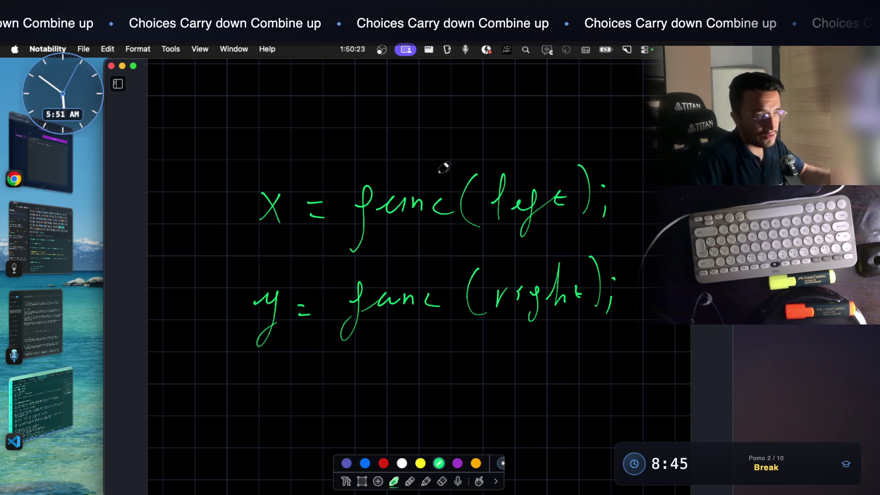
scroll(472, 221, "down", 5)
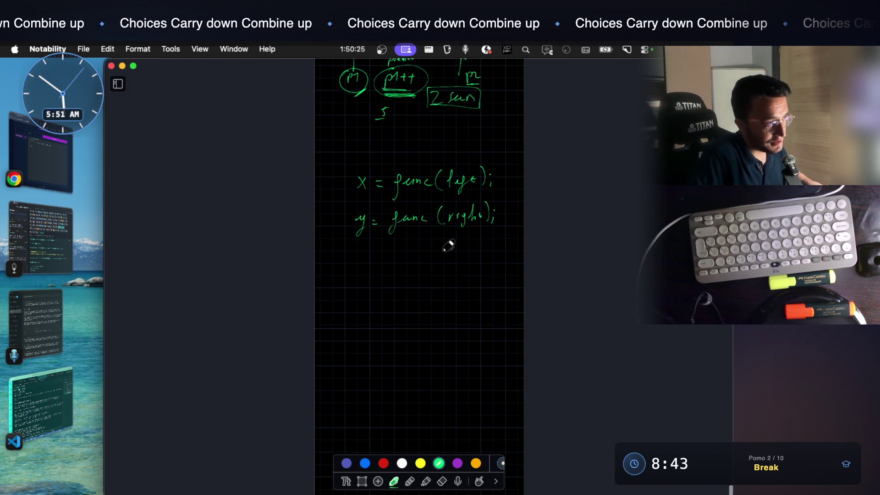
scroll(435, 243, "up", 5)
Sketch a green tree with a root, two children and enclosed, dashed subtrees
mouse_move(388, 261)
left_mouse_down()
mouse_move(424, 258)
mouse_move(367, 320)
left_mouse_up()
left_click_drag(415, 280, 445, 337)
mouse_move(371, 331)
left_mouse_down()
mouse_move(442, 349)
mouse_move(433, 326)
left_mouse_up()
scroll(373, 328, "down", 3)
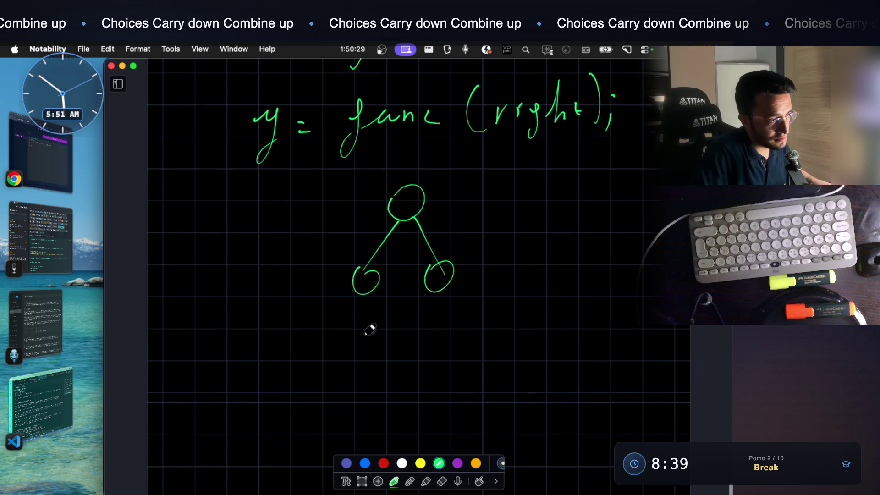
left_click_drag(357, 301, 332, 342)
left_click_drag(367, 295, 387, 339)
mouse_move(436, 297)
left_mouse_down()
mouse_move(421, 327)
mouse_move(452, 335)
mouse_move(423, 347)
left_mouse_up()
left_click_drag(423, 362, 424, 372)
left_click_drag(425, 384, 426, 393)
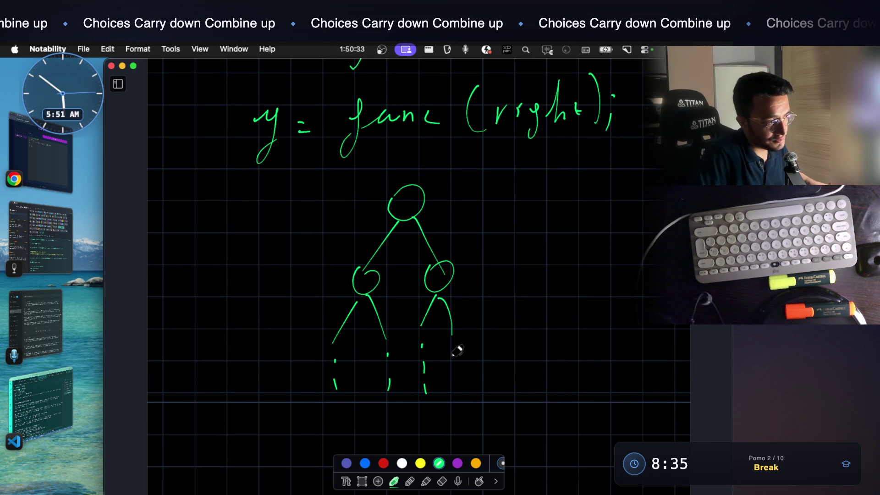
left_click_drag(313, 278, 312, 392)
mouse_move(342, 262)
left_mouse_down()
mouse_move(398, 357)
mouse_move(398, 394)
left_mouse_up()
left_click_drag(408, 269, 409, 392)
mouse_move(410, 268)
left_mouse_down()
mouse_move(477, 373)
mouse_move(472, 404)
left_mouse_up()
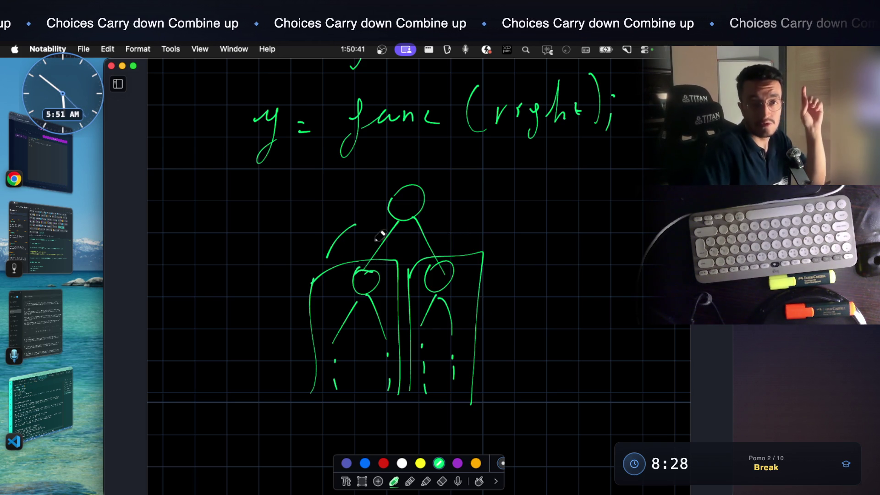
Draw curved arrows from the left and right subtrees up to the root
left_click_drag(367, 222, 362, 240)
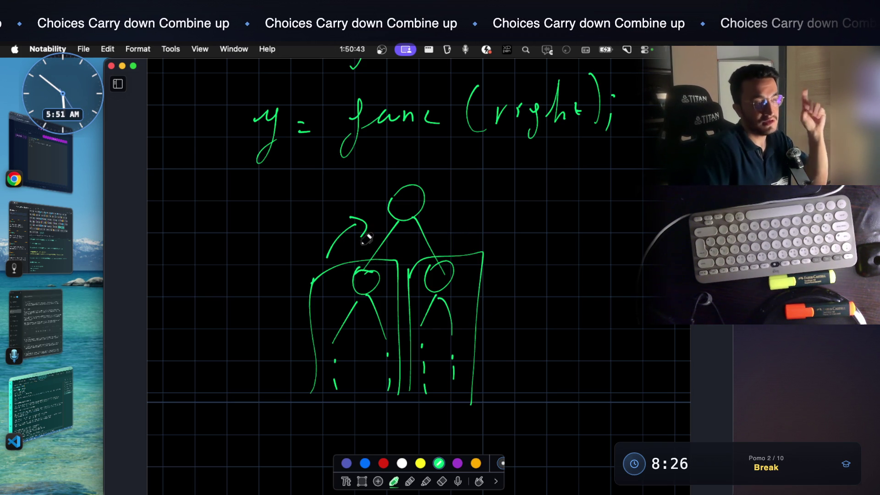
scroll(450, 162, "up", 5)
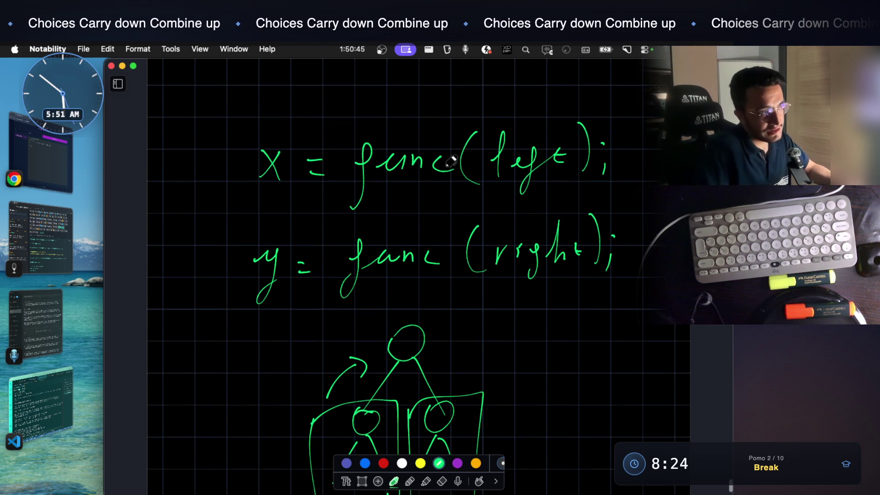
scroll(409, 289, "down", 4)
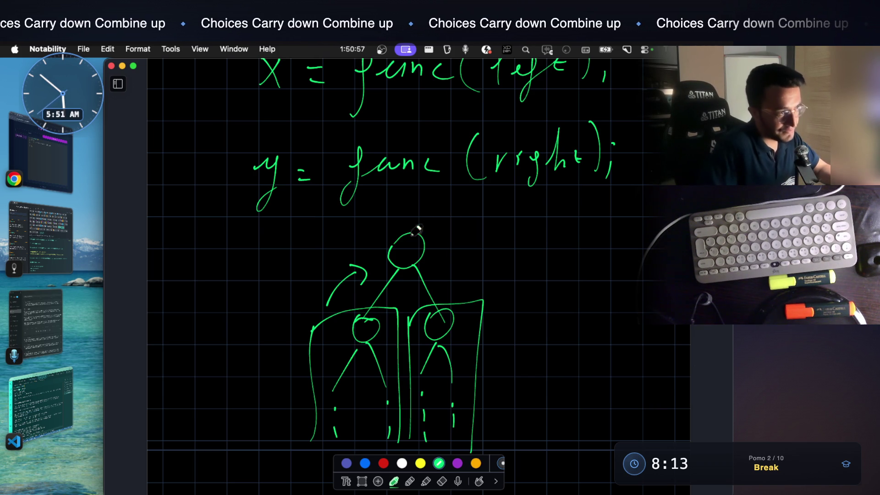
scroll(484, 166, "up", 3)
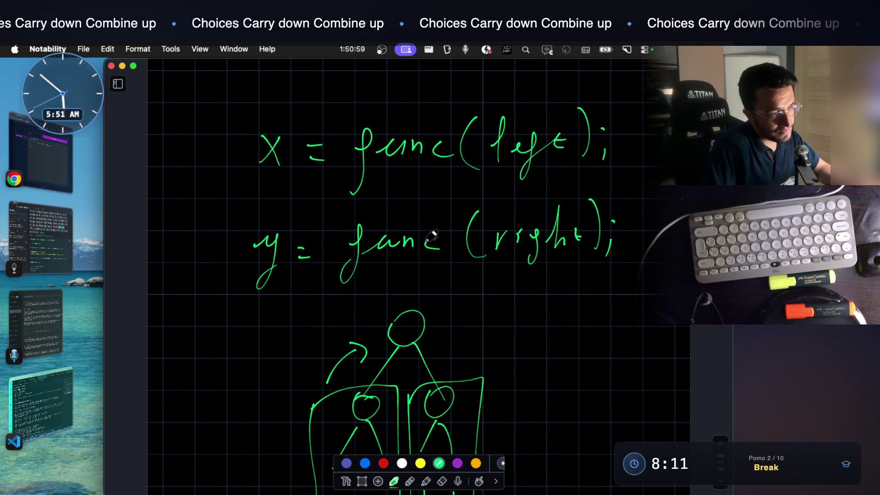
scroll(478, 348, "down", 1)
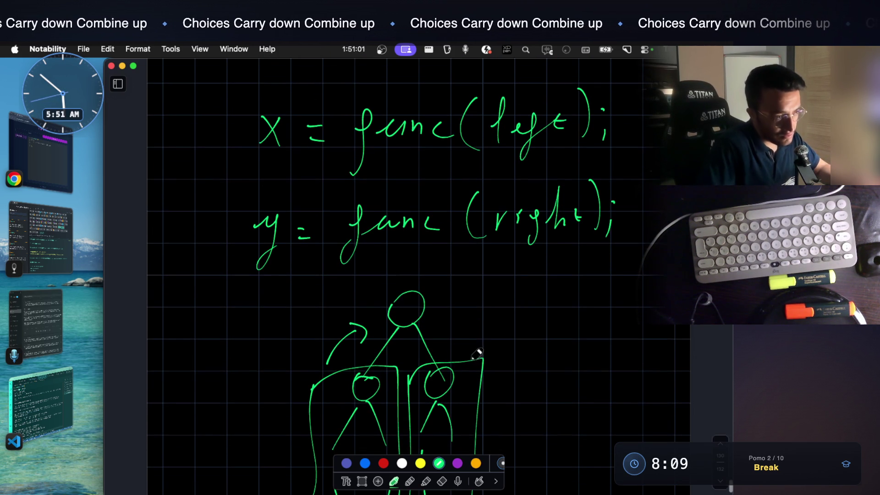
left_click_drag(460, 332, 438, 322)
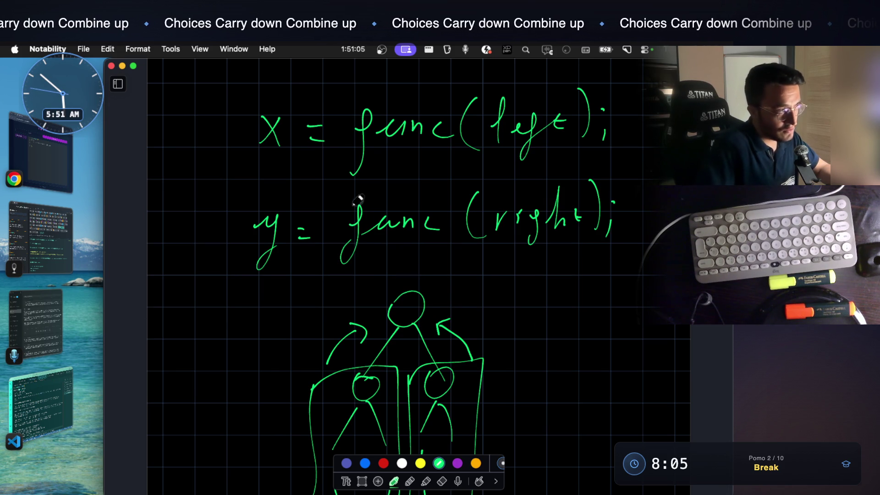
Underline x and y, then write x+y plus base case as the root's result
left_click(253, 159)
left_click_drag(249, 283, 285, 281)
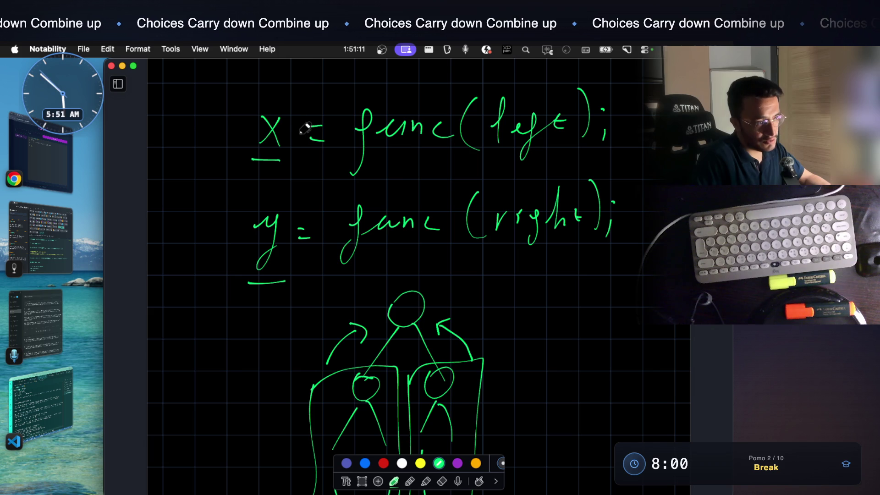
mouse_move(434, 298)
left_mouse_down()
mouse_move(476, 287)
mouse_move(472, 296)
left_mouse_up()
left_click_drag(521, 284, 522, 300)
mouse_move(532, 288)
left_mouse_down()
mouse_move(549, 347)
mouse_move(605, 382)
left_mouse_up()
left_click_drag(627, 375, 653, 377)
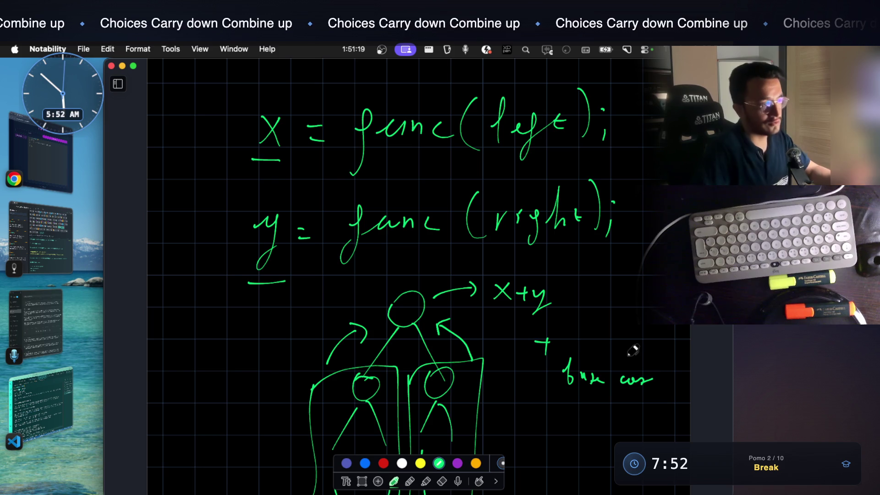
Hatch the root circle to mark it
scroll(631, 348, "down", 5)
scroll(630, 347, "down", 5)
scroll(629, 347, "up", 10)
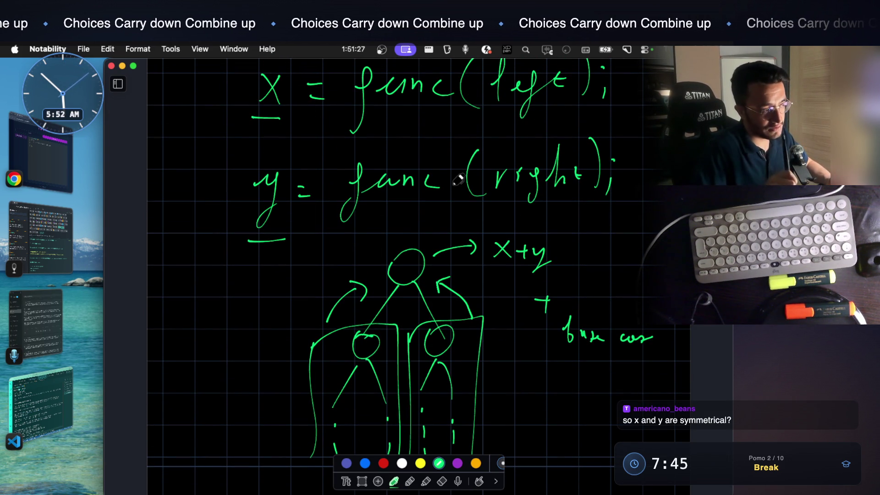
scroll(458, 179, "down", 1)
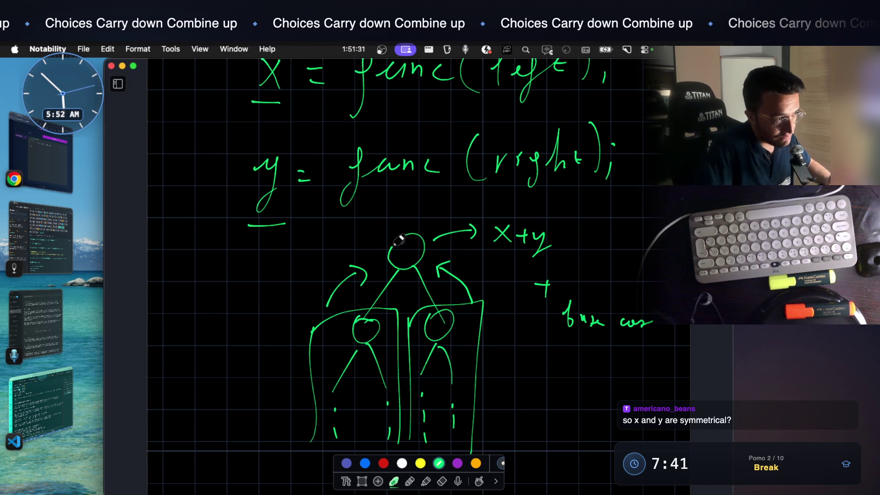
left_click_drag(402, 250, 406, 255)
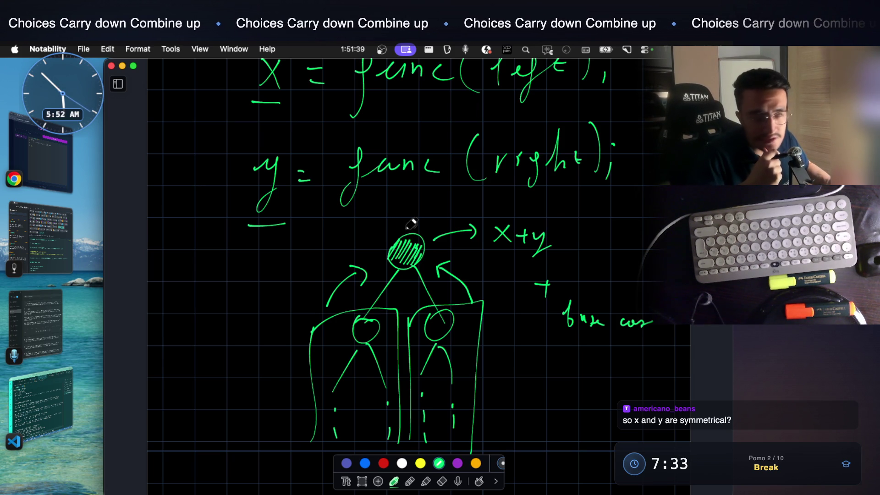
scroll(411, 224, "down", 2)
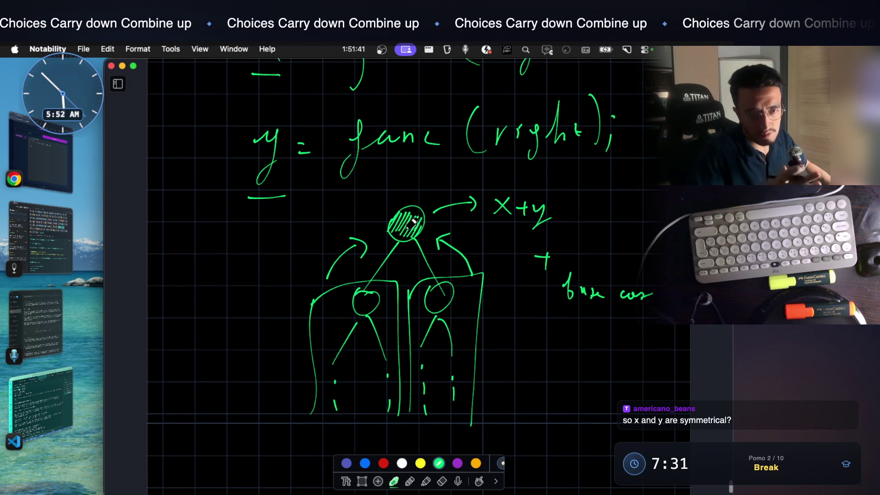
scroll(411, 224, "up", 1)
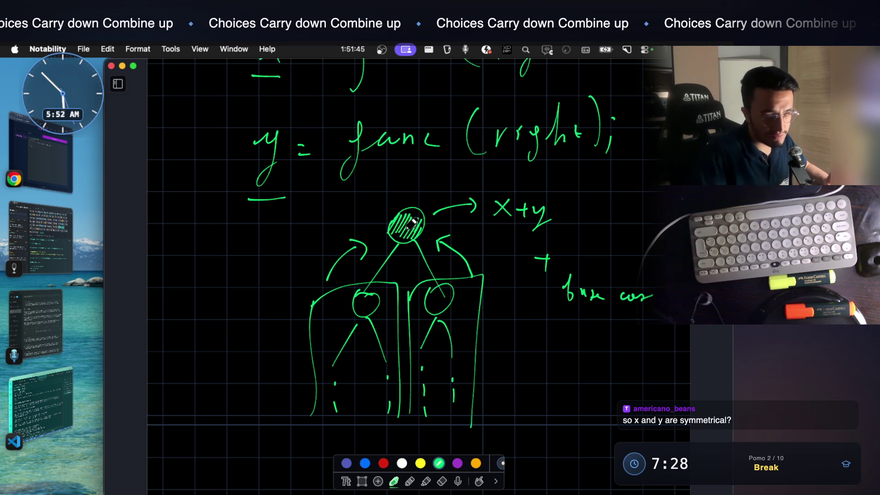
scroll(411, 223, "up", 10)
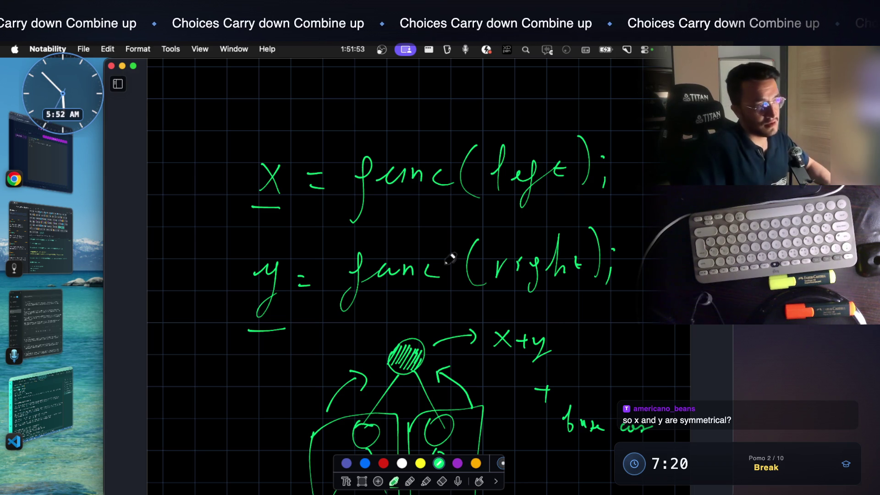
scroll(461, 275, "down", 2)
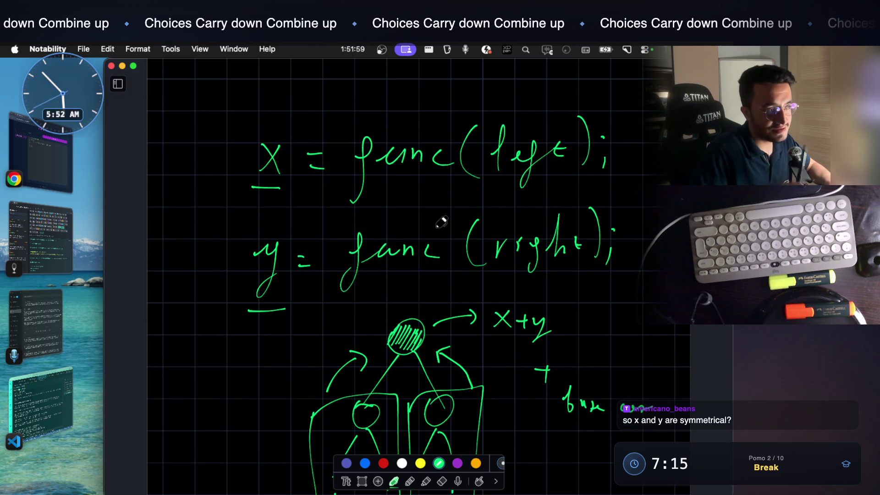
scroll(442, 223, "down", 2)
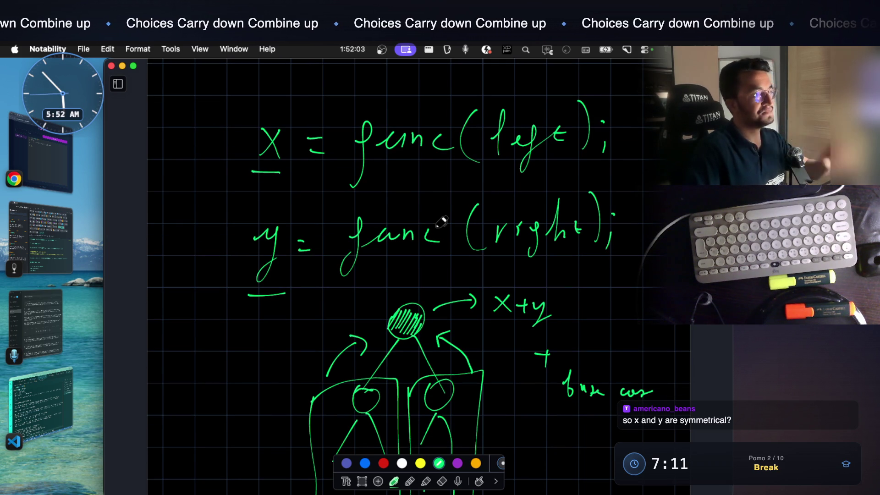
scroll(416, 292, "down", 5)
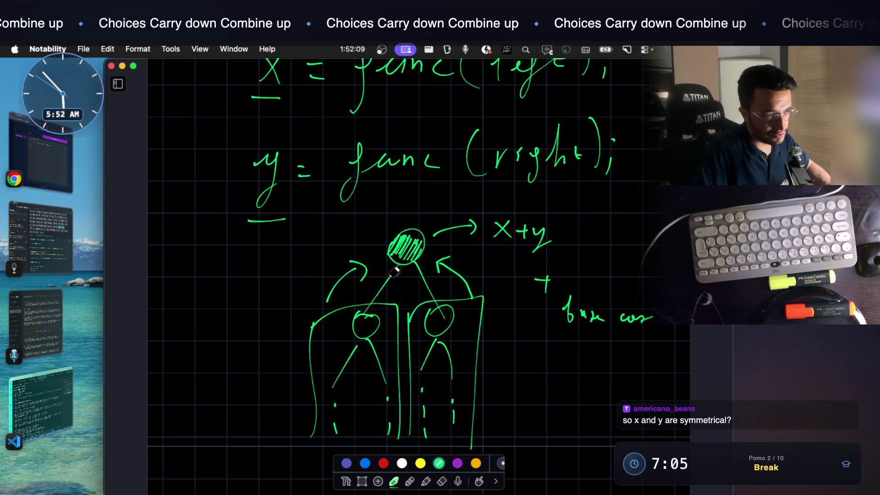
scroll(394, 272, "down", 15)
mouse_move(390, 281)
left_mouse_down()
mouse_move(414, 306)
mouse_move(379, 285)
left_mouse_up()
Draw a new tree with a root and two children, hatching the left child
scroll(398, 275, "down", 5)
left_click_drag(387, 241, 339, 318)
left_click_drag(412, 234, 459, 307)
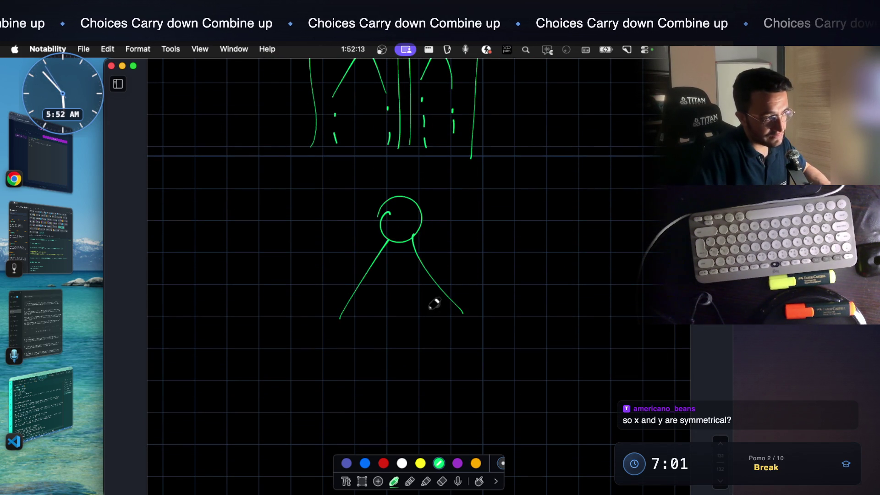
left_click_drag(327, 320, 342, 324)
left_click_drag(456, 310, 451, 316)
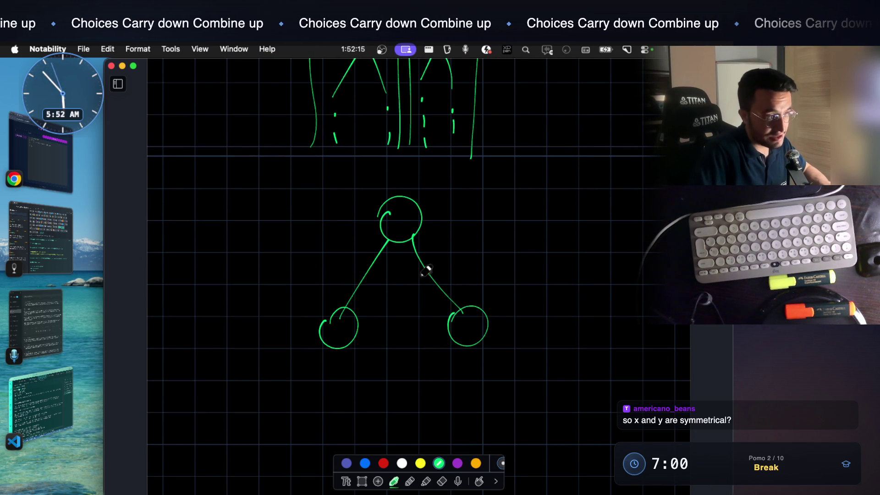
scroll(412, 277, "down", 2)
mouse_move(339, 286)
left_mouse_down()
mouse_move(337, 310)
mouse_move(298, 357)
left_mouse_up()
scroll(366, 252, "down", 2)
left_click_drag(348, 303, 367, 362)
left_click_drag(285, 365, 290, 362)
left_click_drag(351, 362, 367, 363)
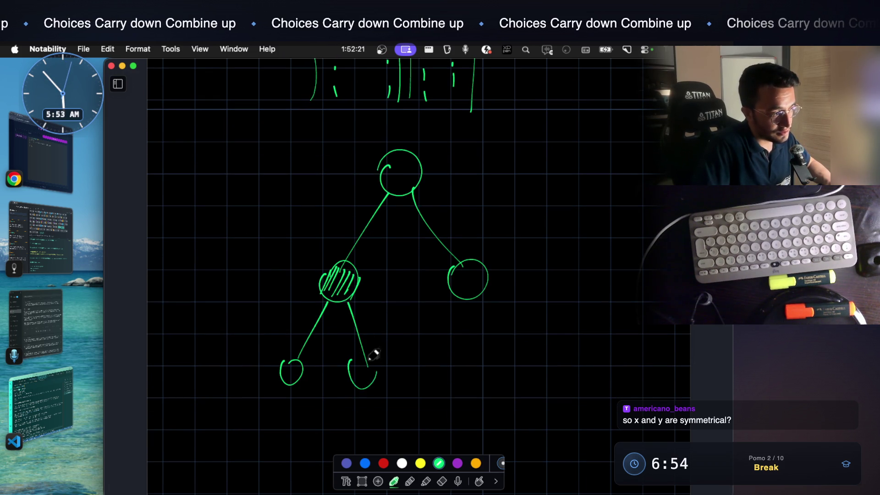
Enclose the left child's two subtrees and add dotted columns beneath them
scroll(270, 325, "down", 5)
scroll(271, 325, "down", 1)
mouse_move(265, 274)
left_mouse_down()
mouse_move(267, 343)
mouse_move(247, 402)
mouse_move(317, 393)
left_mouse_up()
mouse_move(336, 260)
left_mouse_down()
mouse_move(336, 393)
mouse_move(394, 384)
left_mouse_up()
left_click(287, 319)
left_click(288, 340)
left_click(287, 365)
left_click(286, 383)
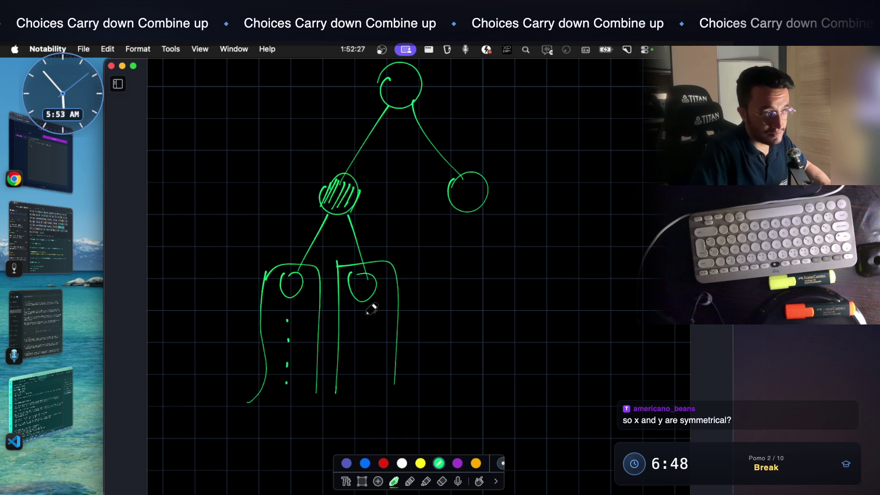
scroll(362, 332, "up", 5)
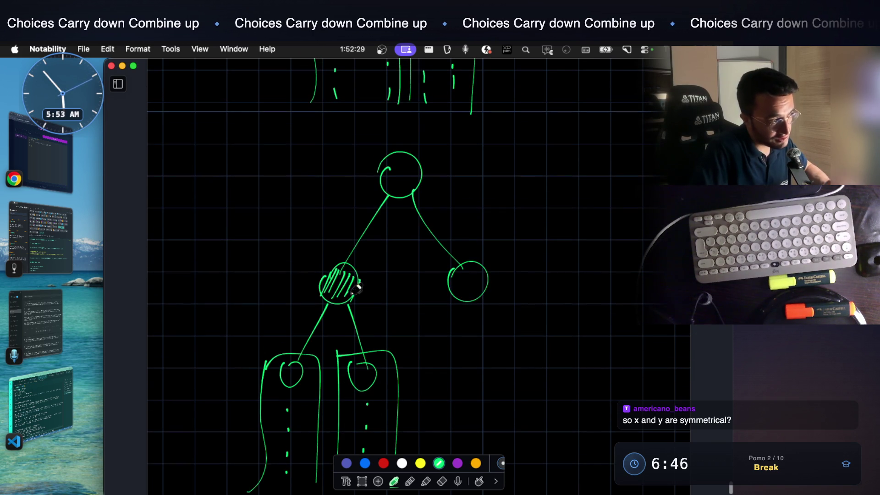
scroll(457, 302, "down", 5)
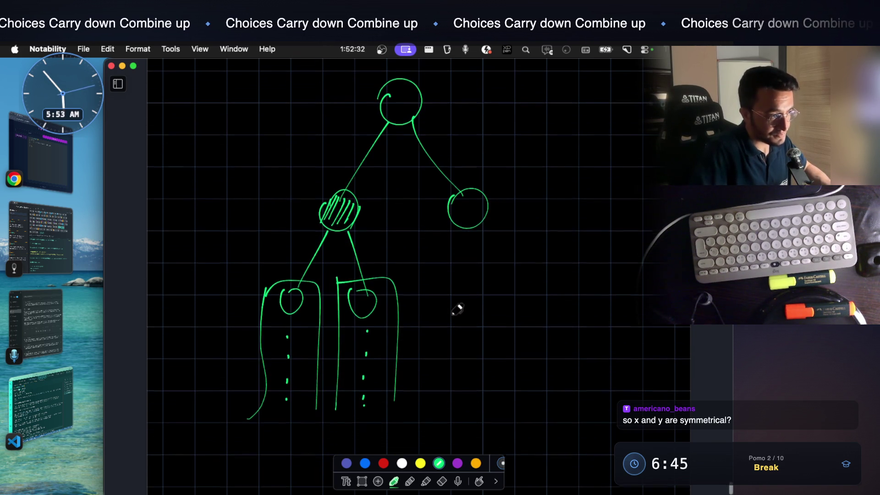
left_click_drag(452, 298, 449, 329)
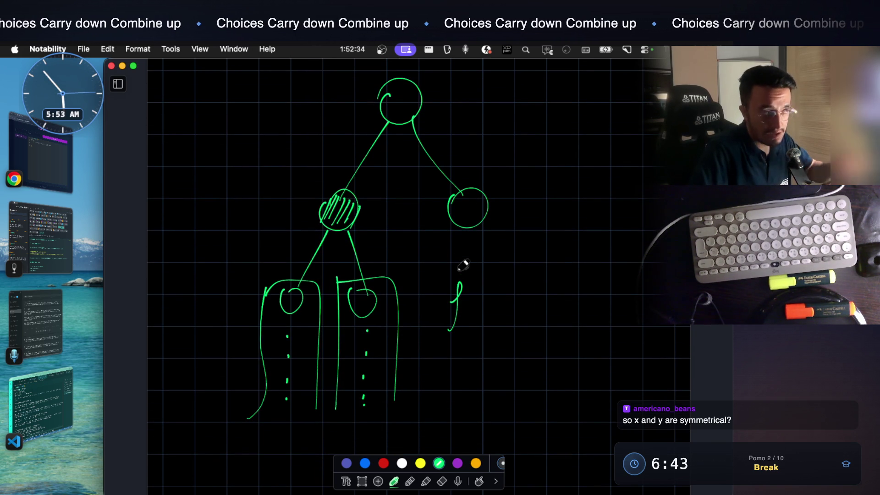
scroll(472, 212, "up", 15)
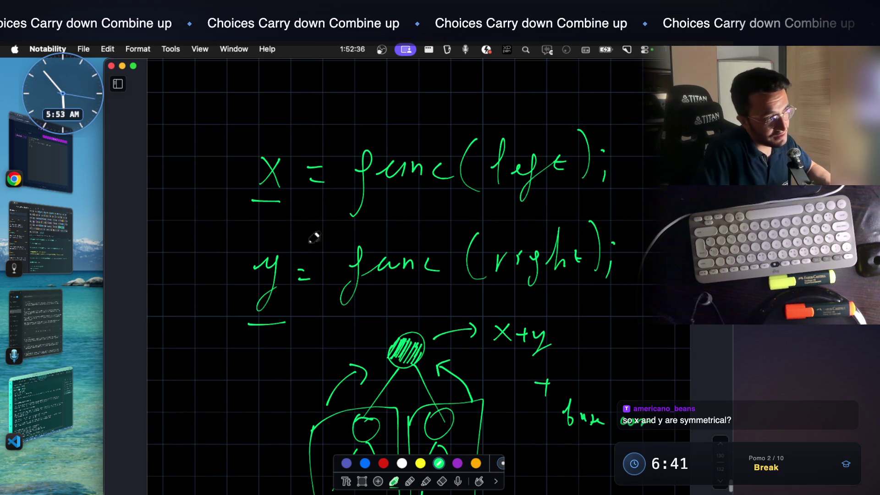
scroll(488, 198, "down", 15)
Finish handwriting func(arg1) beside the tree
left_click_drag(470, 311, 515, 321)
left_click_drag(530, 286, 544, 343)
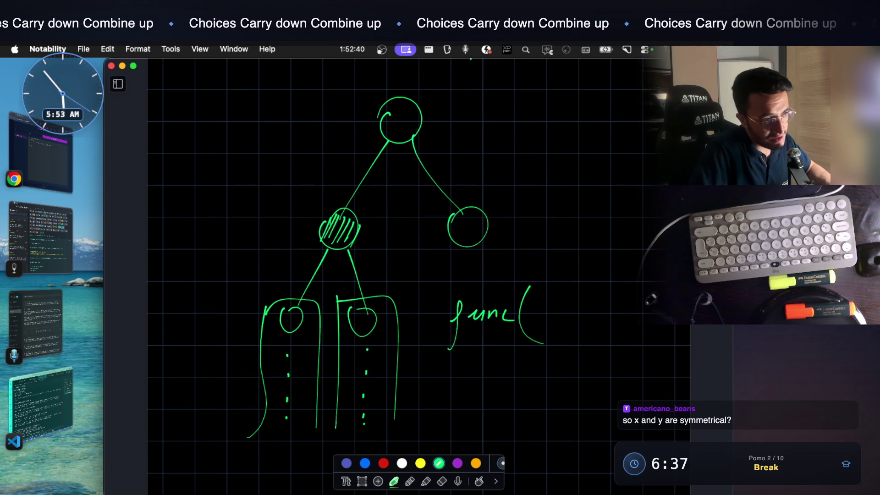
mouse_move(547, 311)
left_mouse_down()
mouse_move(550, 323)
mouse_move(558, 313)
mouse_move(567, 338)
left_mouse_up()
left_click_drag(584, 304, 590, 327)
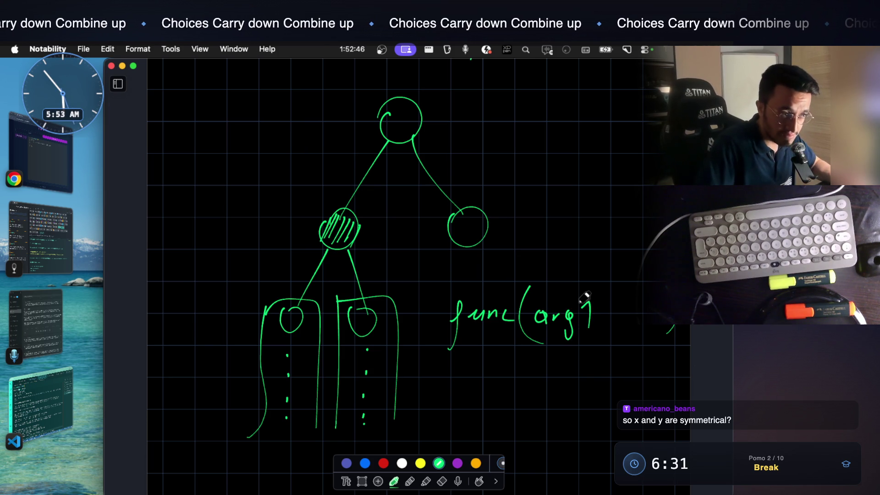
scroll(398, 310, "up", 3)
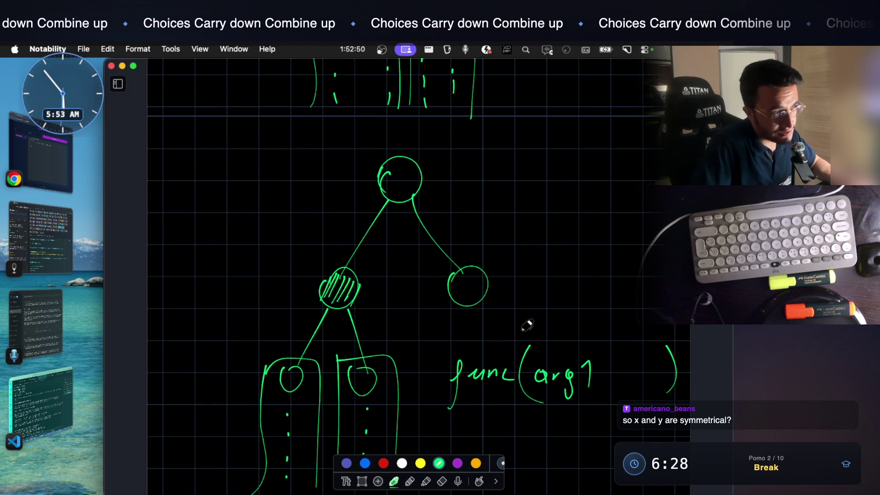
Draw an arrow from the root down to its left child and label it arg1
mouse_move(355, 188)
left_mouse_down()
mouse_move(320, 253)
mouse_move(342, 251)
left_mouse_up()
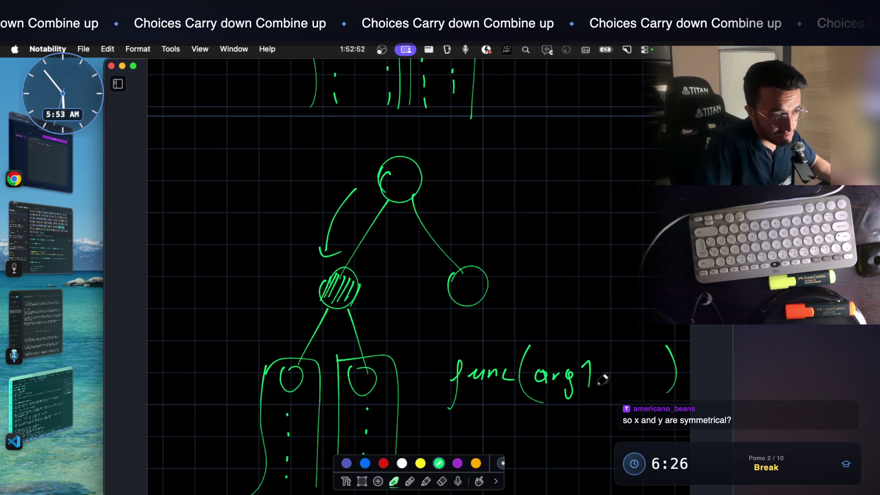
mouse_move(271, 202)
left_mouse_down()
mouse_move(272, 213)
mouse_move(283, 204)
mouse_move(286, 225)
left_mouse_up()
left_click(277, 210)
left_click_drag(299, 200, 307, 226)
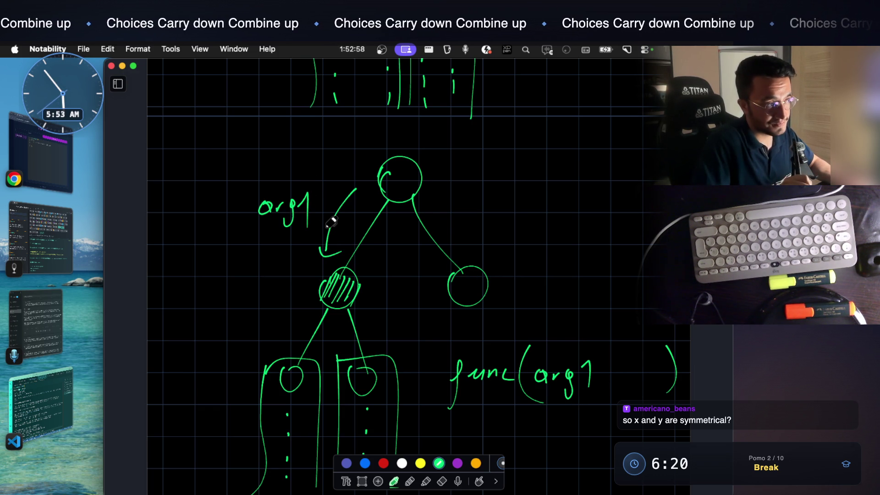
scroll(331, 221, "down", 1)
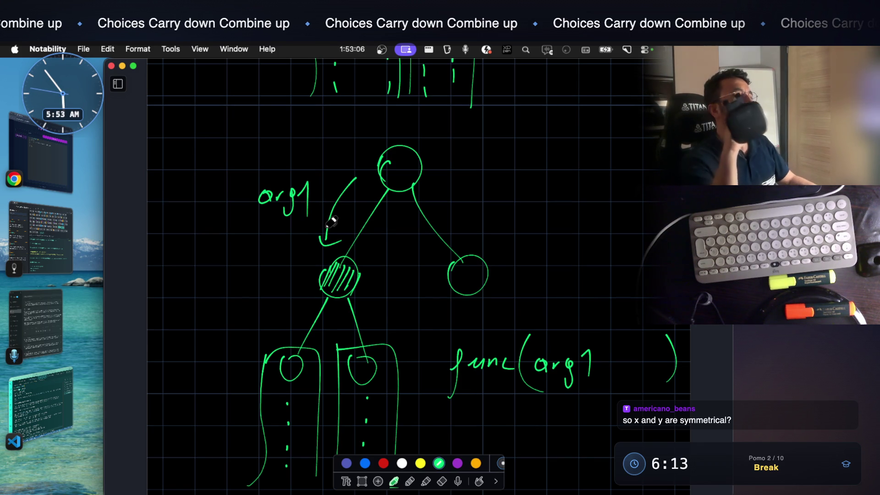
scroll(331, 222, "up", 1)
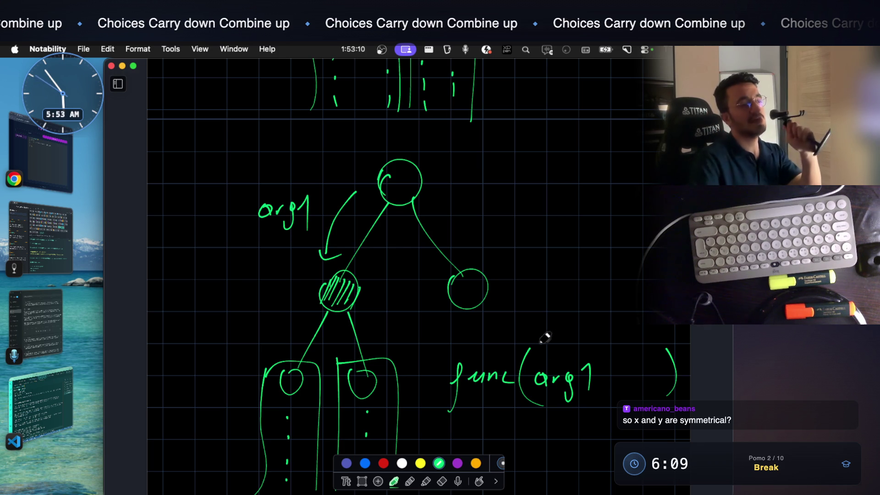
Underline arg1 in func(arg1) and write 'arg1 + 10;' below it
left_click_drag(527, 418, 606, 410)
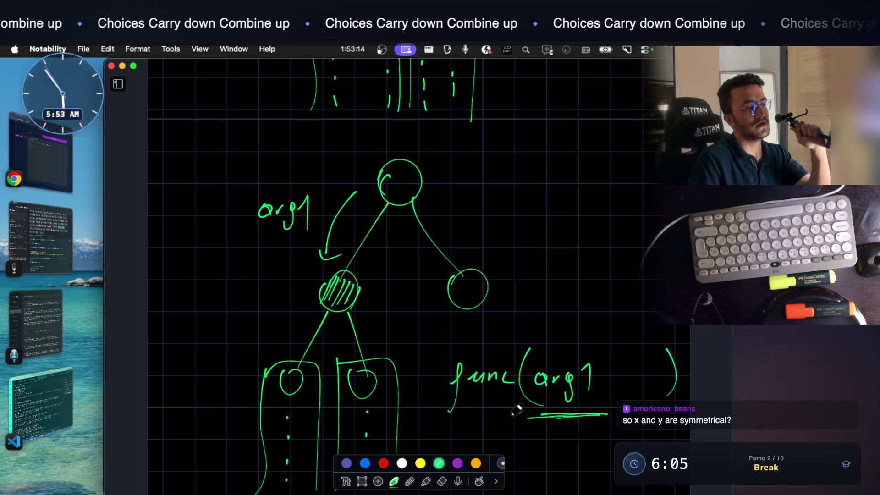
scroll(516, 410, "down", 5)
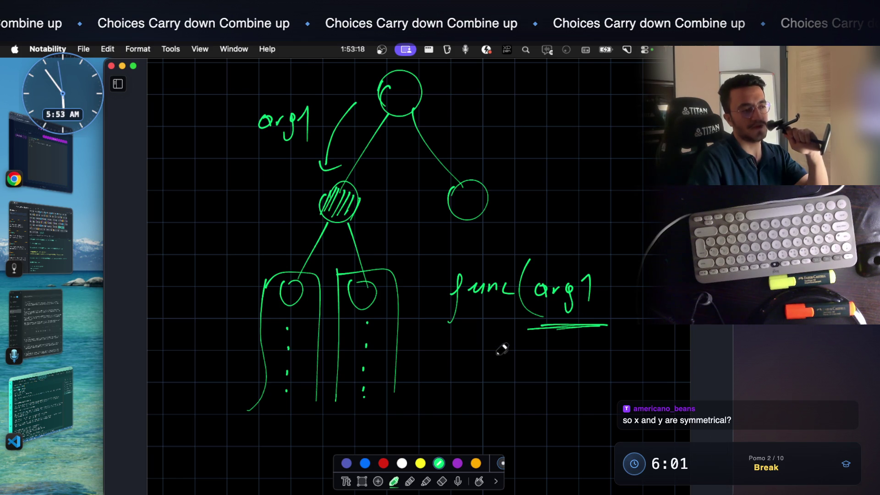
mouse_move(498, 357)
left_mouse_down()
mouse_move(491, 363)
mouse_move(546, 349)
mouse_move(556, 352)
mouse_move(559, 370)
mouse_move(588, 368)
left_mouse_up()
mouse_move(605, 348)
left_mouse_down()
mouse_move(600, 363)
mouse_move(601, 352)
mouse_move(622, 378)
left_mouse_up()
left_click(626, 350)
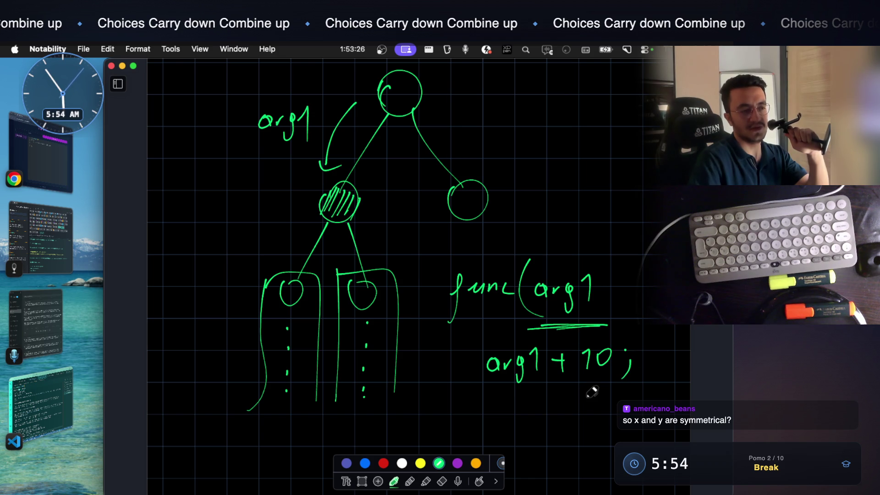
scroll(536, 334, "down", 3)
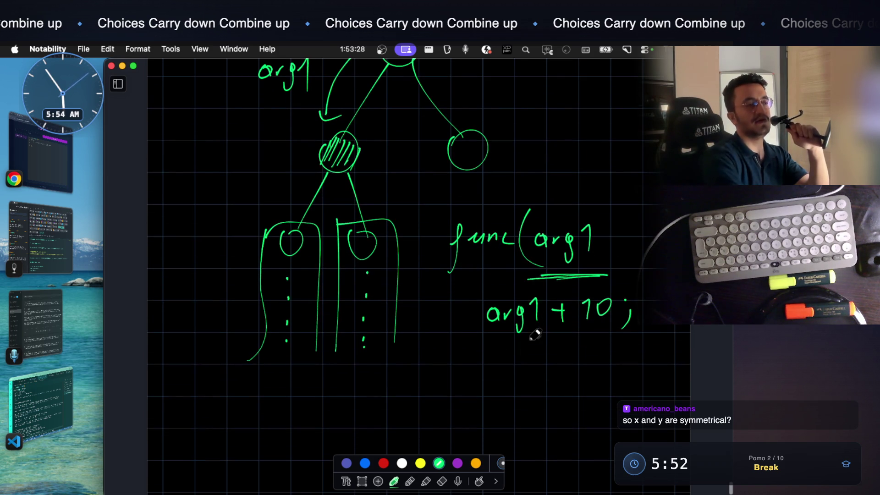
Prefix the sum with 'x =' and write the recursive call func(x); underneath
mouse_move(500, 360)
left_mouse_down()
mouse_move(490, 399)
mouse_move(523, 373)
mouse_move(538, 380)
left_mouse_up()
left_click_drag(435, 298, 450, 323)
mouse_move(450, 299)
left_mouse_down()
mouse_move(434, 323)
mouse_move(476, 306)
left_mouse_up()
left_click_drag(462, 316, 477, 314)
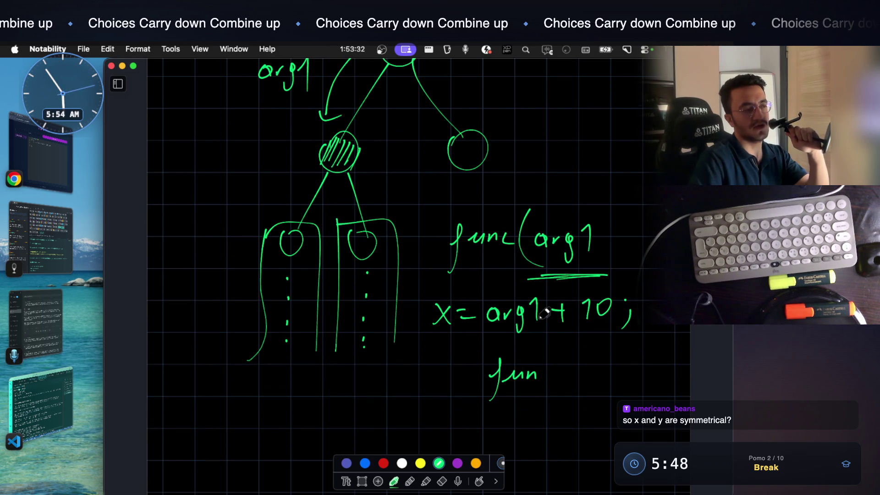
left_click_drag(554, 369, 554, 382)
left_click_drag(577, 349, 578, 394)
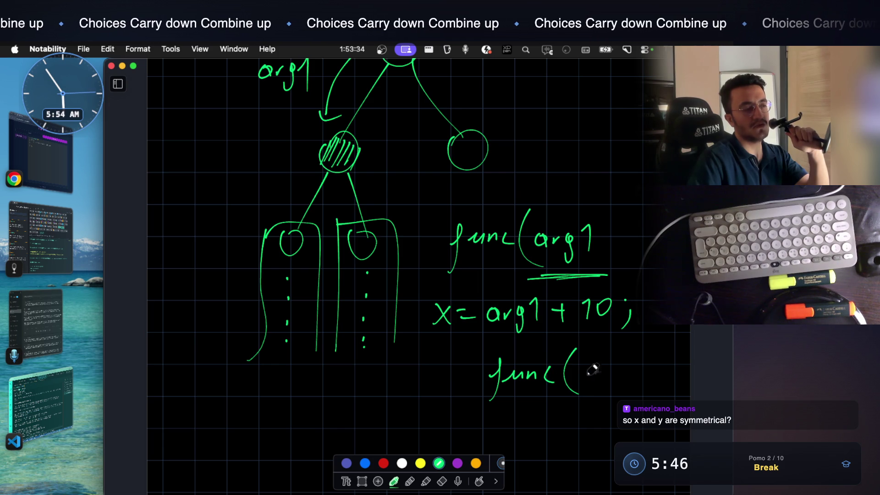
left_click_drag(588, 361, 604, 381)
left_click_drag(605, 361, 589, 382)
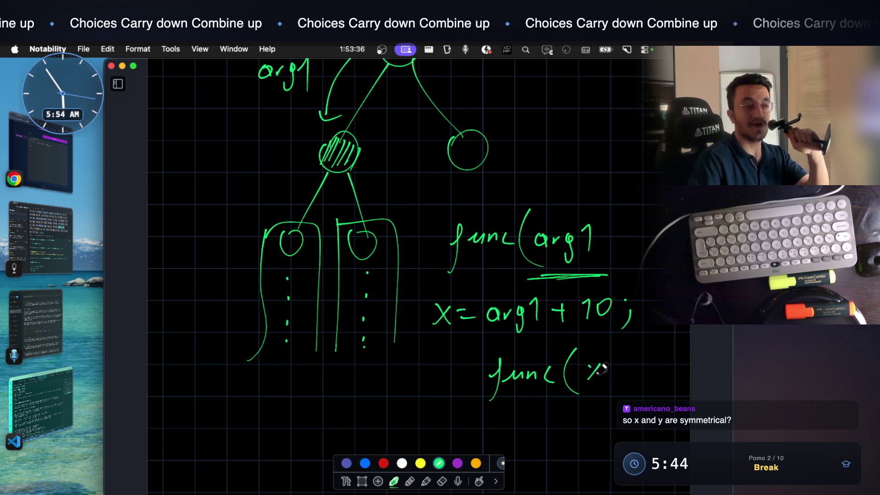
mouse_move(623, 344)
left_mouse_down()
mouse_move(629, 388)
mouse_move(652, 394)
left_mouse_up()
left_click(652, 363)
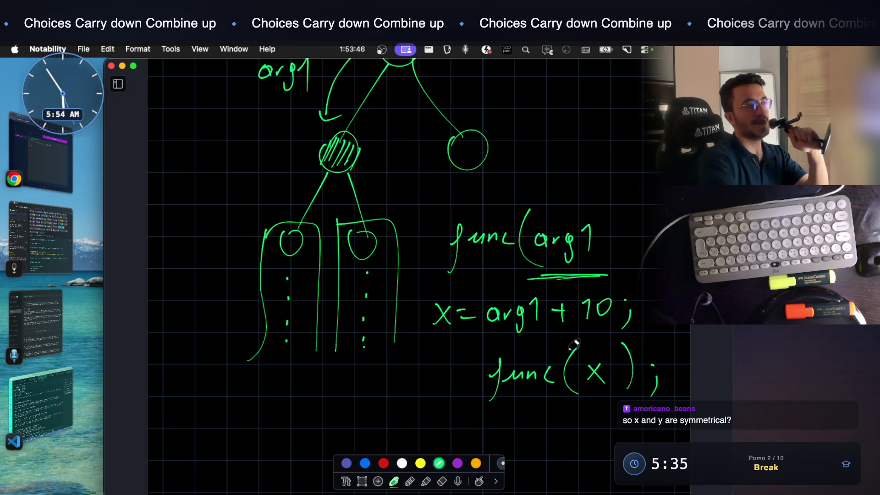
scroll(574, 345, "up", 15)
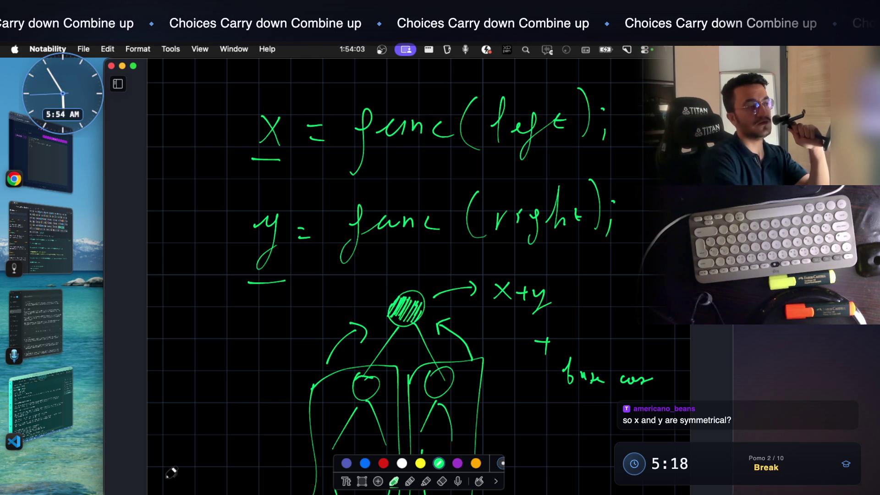
mouse_move(170, 493)
scroll(361, 399, "down", 2)
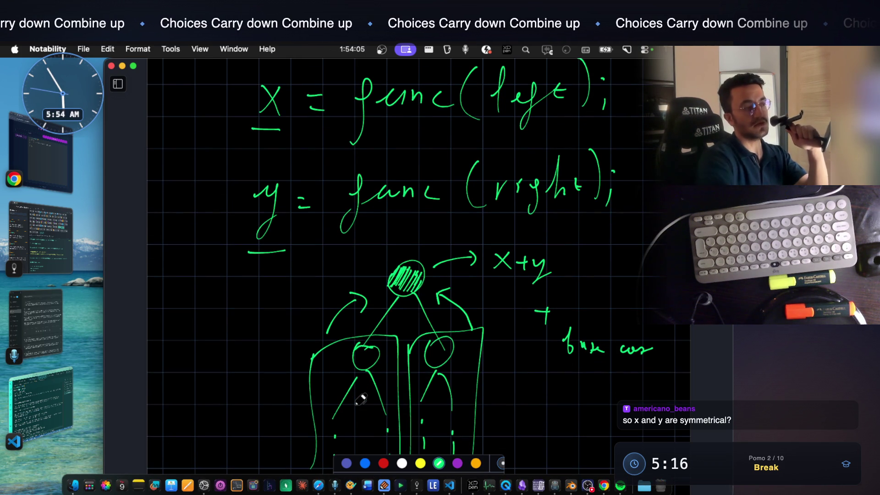
scroll(361, 398, "down", 2)
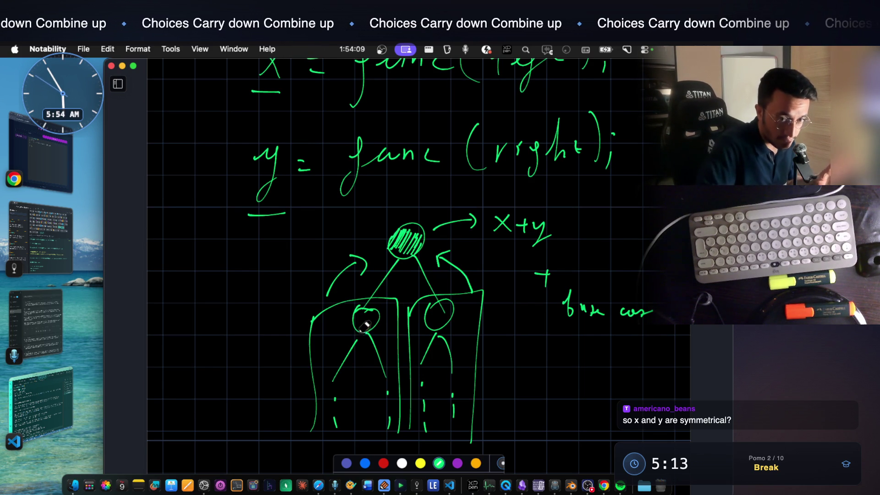
scroll(367, 317, "up", 3)
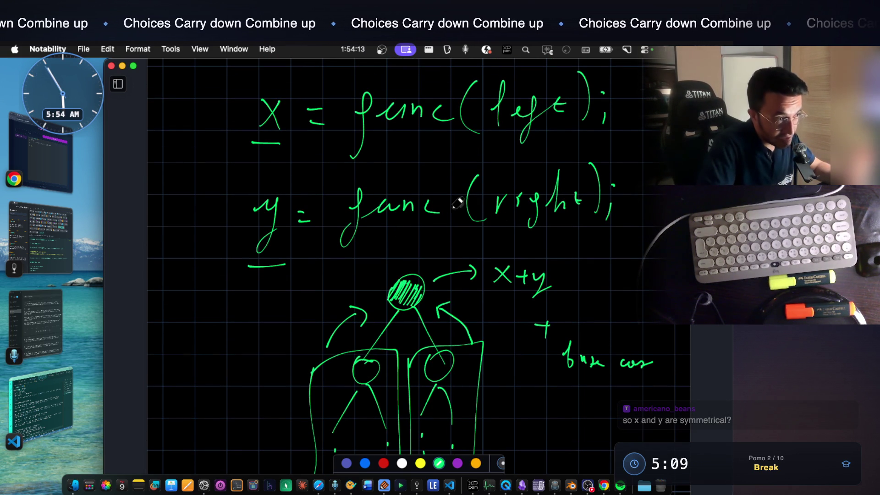
scroll(481, 362, "down", 3)
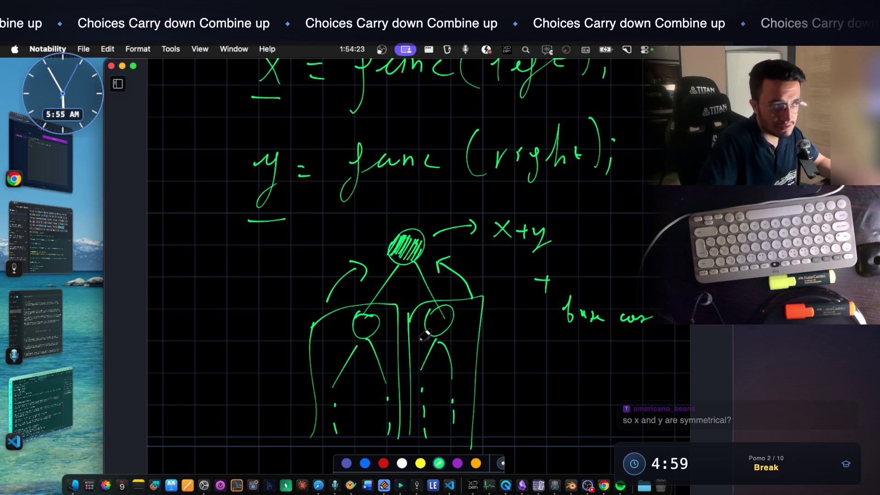
scroll(425, 334, "up", 2)
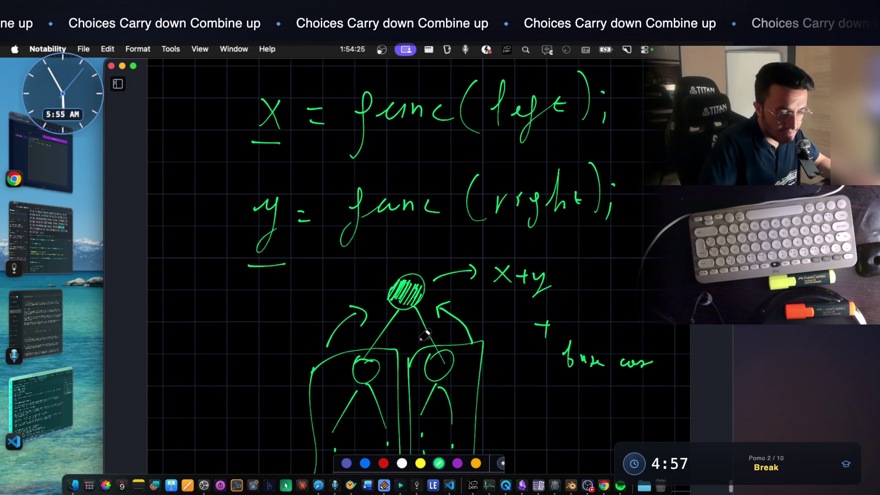
scroll(425, 335, "down", 3)
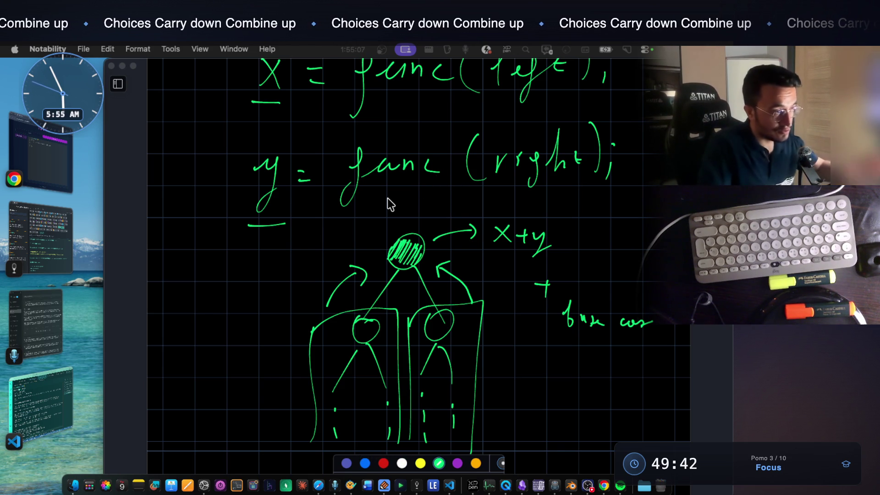
scroll(466, 313, "down", 3)
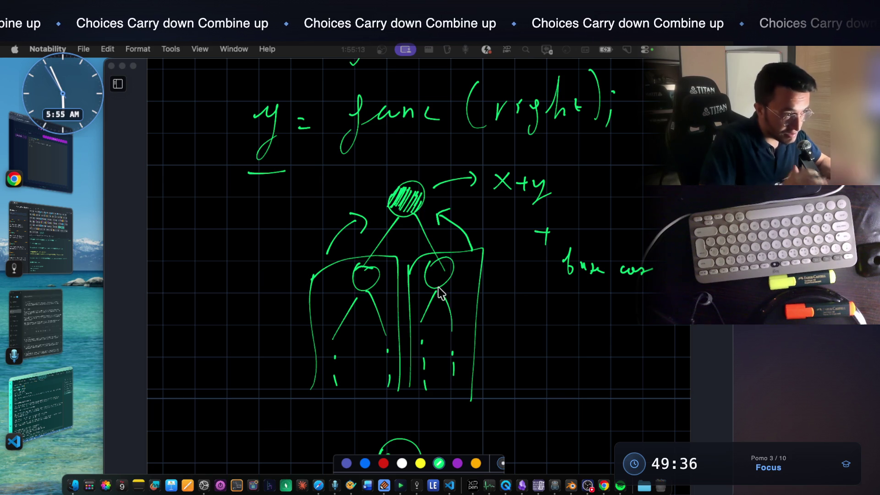
scroll(425, 226, "up", 7)
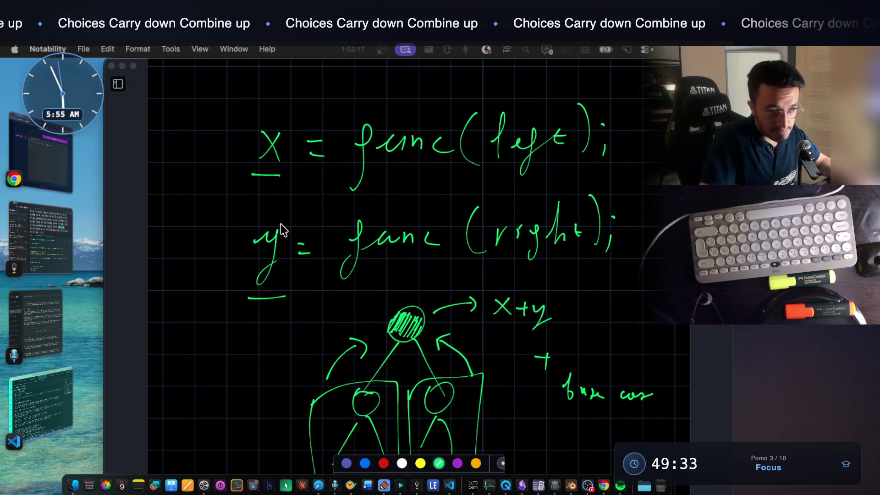
scroll(281, 228, "down", 3)
scroll(409, 199, "up", 6)
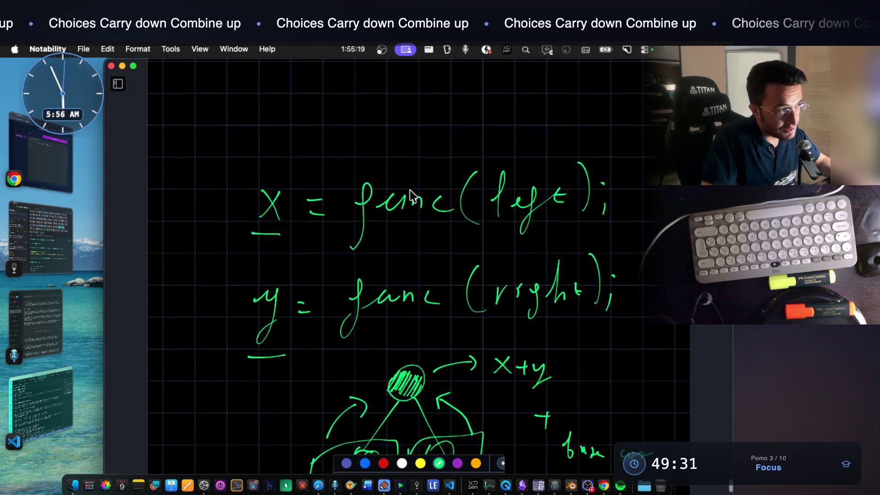
scroll(409, 198, "up", 4)
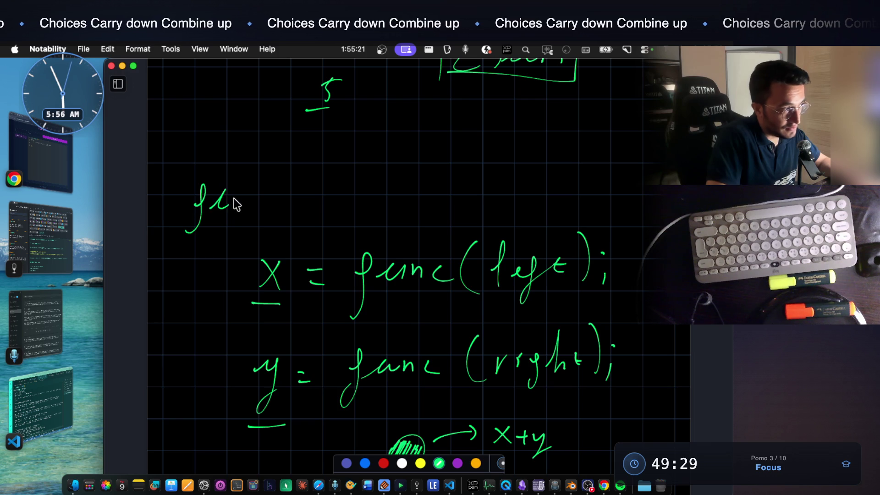
Write func( above the x line to open the function
left_click_drag(288, 169, 296, 226)
scroll(576, 177, "down", 2)
left_click_drag(637, 144, 636, 193)
scroll(334, 338, "down", 4)
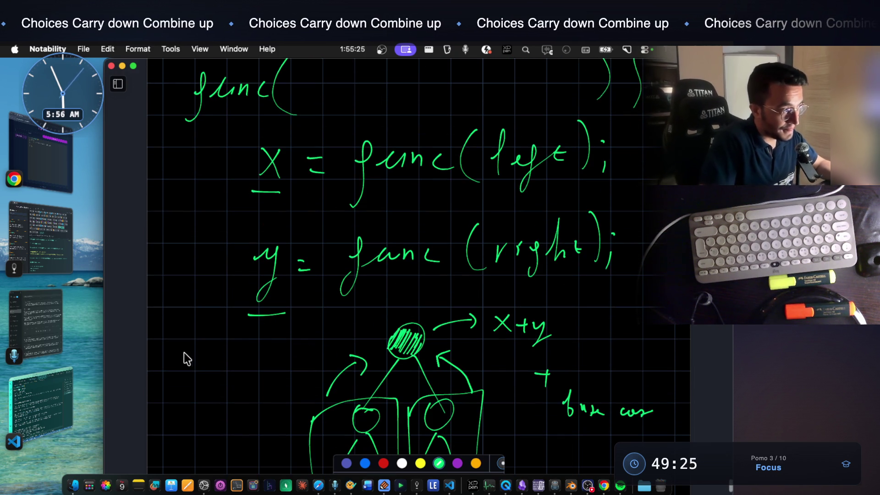
Draw a closing brace left of the tree and write x+y beside it
left_click_drag(185, 351, 192, 419)
left_click_drag(262, 333, 274, 344)
mouse_move(275, 334)
left_mouse_down()
mouse_move(259, 349)
mouse_move(305, 340)
left_mouse_up()
mouse_move(317, 328)
left_mouse_down()
mouse_move(295, 357)
mouse_move(298, 381)
mouse_move(323, 383)
left_mouse_up()
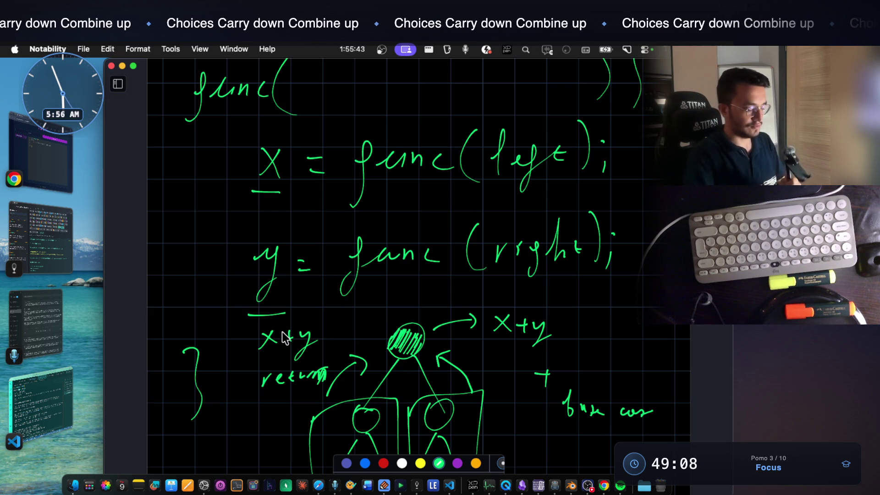
scroll(283, 332, "down", 2)
scroll(283, 331, "down", 1)
scroll(283, 332, "down", 1)
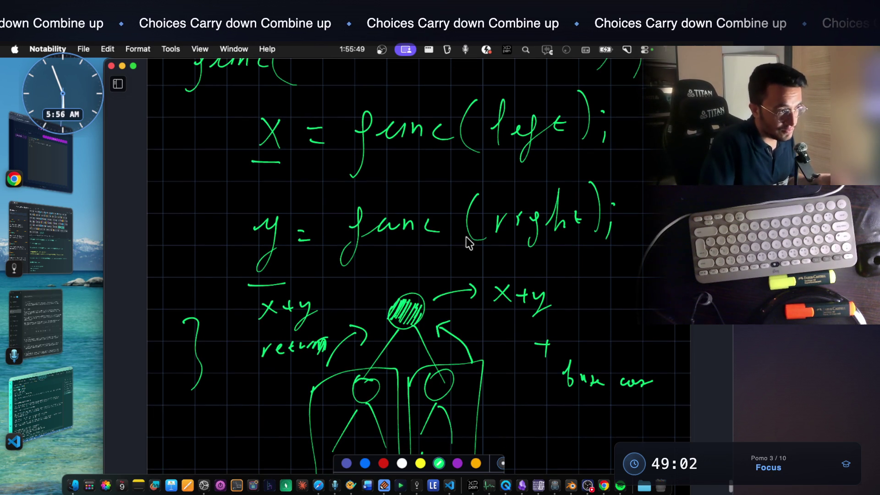
scroll(308, 234, "down", 10)
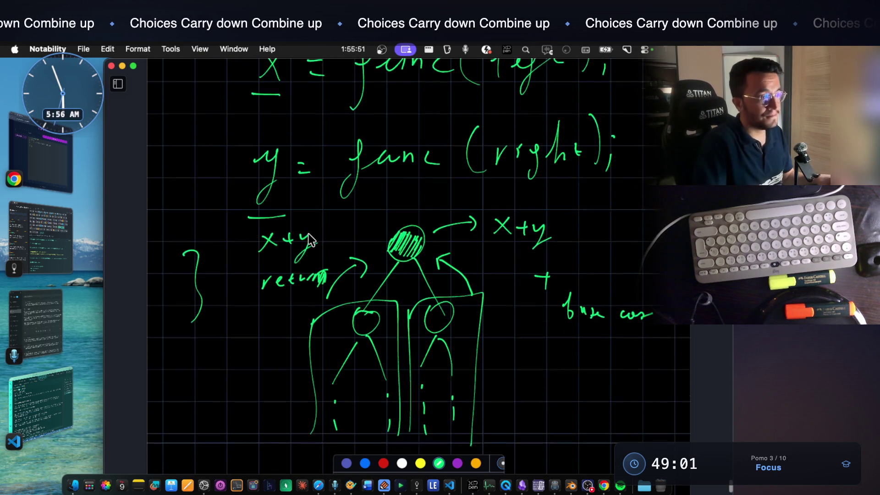
Thicken the hatching on the left child node
scroll(308, 239, "down", 2)
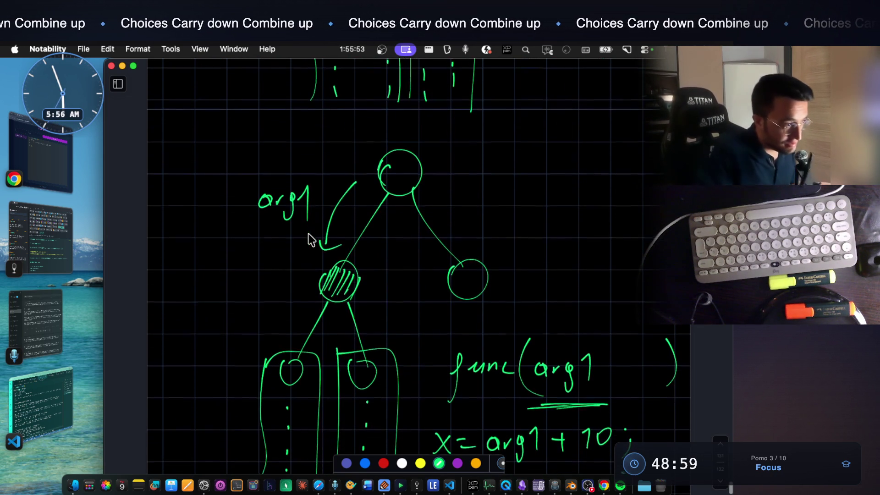
scroll(308, 238, "down", 2)
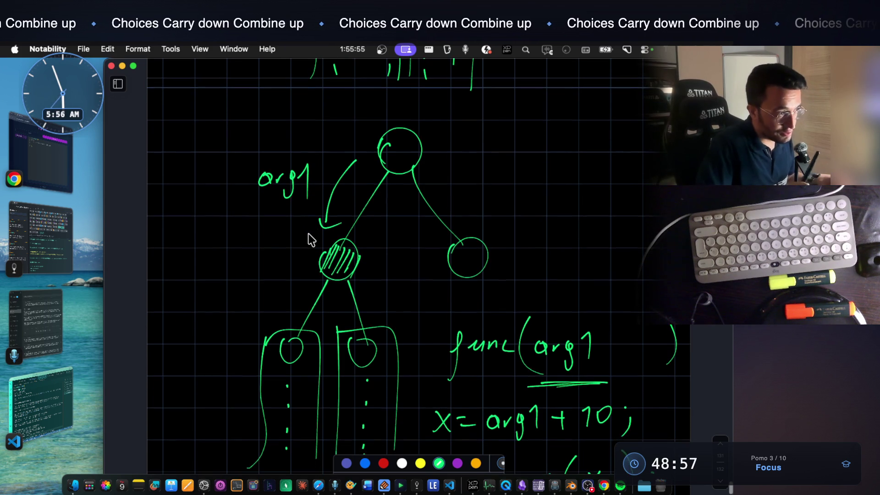
left_click_drag(335, 236, 337, 261)
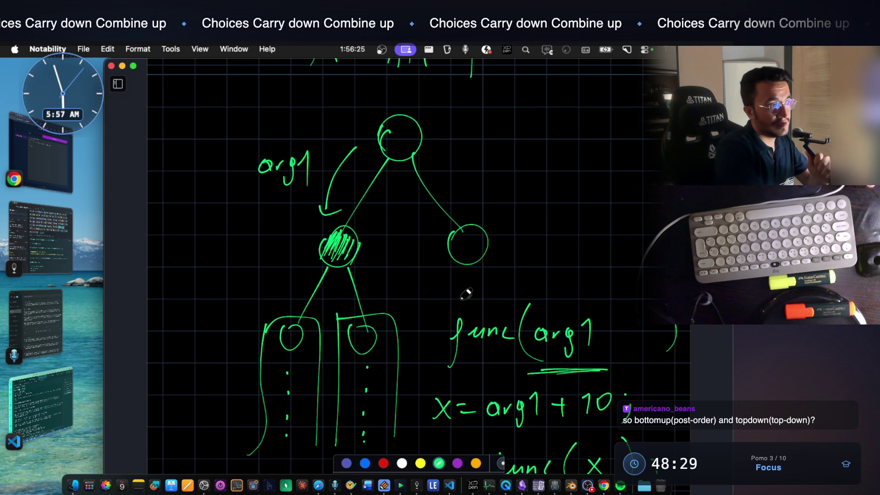
scroll(466, 298, "up", 10)
scroll(467, 295, "up", 1)
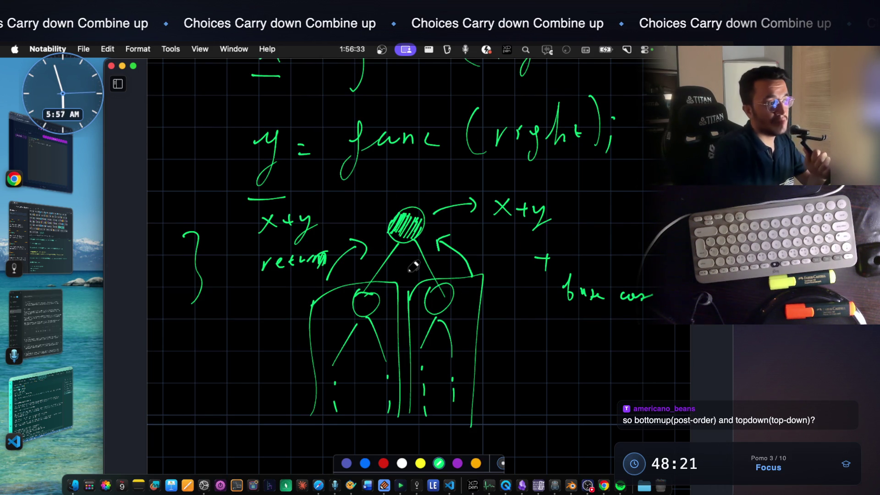
scroll(413, 266, "down", 10)
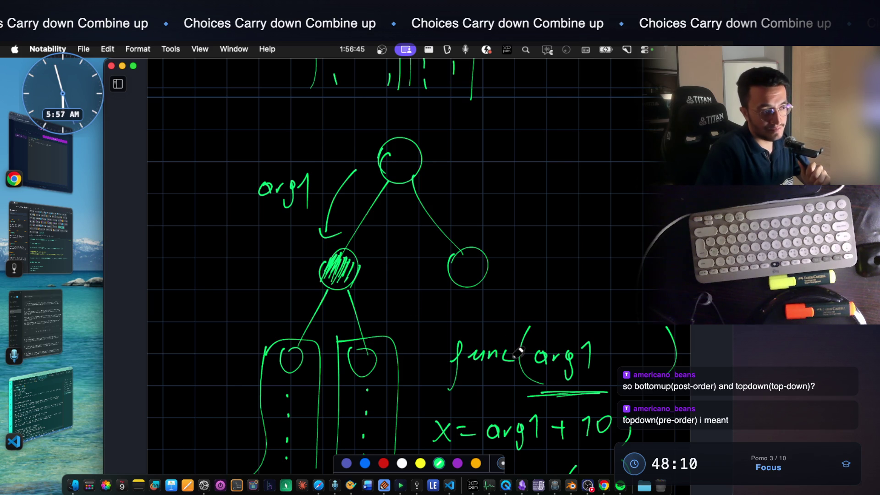
scroll(498, 323, "down", 5)
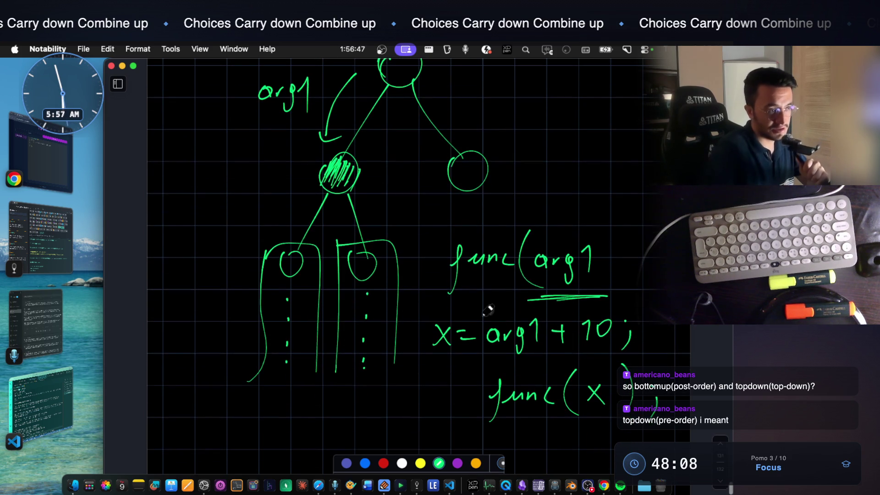
Draw an arrow from 'x = arg1 + 10' to func(x) and double-underline the x
mouse_move(424, 350)
left_mouse_down()
mouse_move(420, 362)
mouse_move(469, 395)
mouse_move(465, 408)
left_mouse_up()
left_click_drag(584, 423, 631, 425)
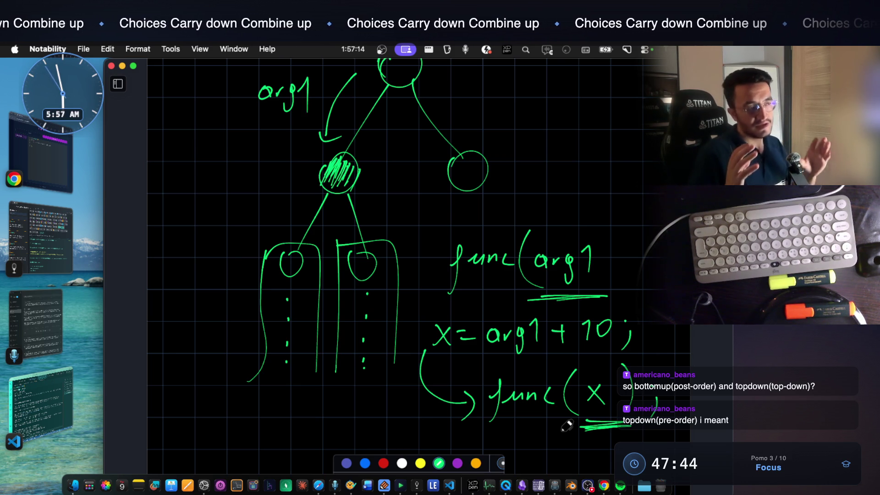
scroll(567, 425, "up", 10)
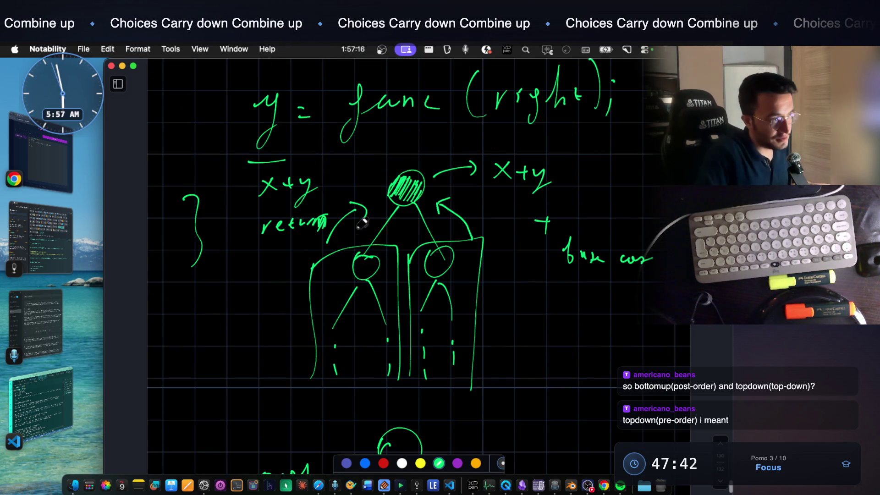
Draw a long upward arrow to the right of the x+y combining tree
mouse_move(518, 402)
left_mouse_down()
mouse_move(507, 239)
mouse_move(513, 251)
left_mouse_up()
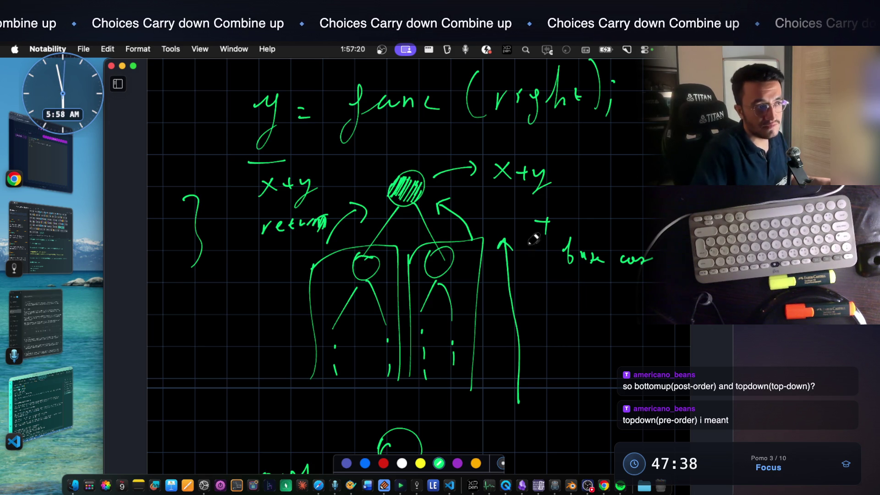
scroll(515, 251, "up", 1)
scroll(513, 255, "down", 5)
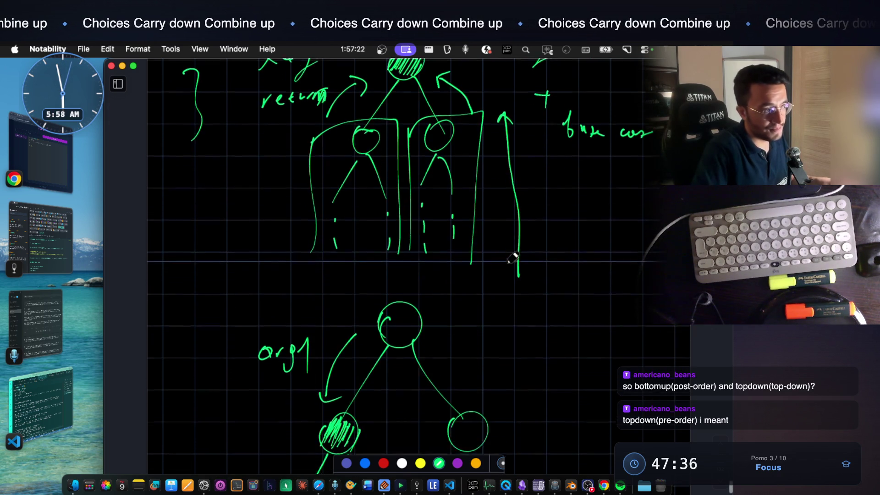
scroll(513, 258, "down", 3)
Draw a long downward arrow left of the arg1 tree, then switch to Notes With Audio And Video
mouse_move(207, 221)
left_mouse_down()
mouse_move(203, 445)
mouse_move(236, 414)
left_mouse_up()
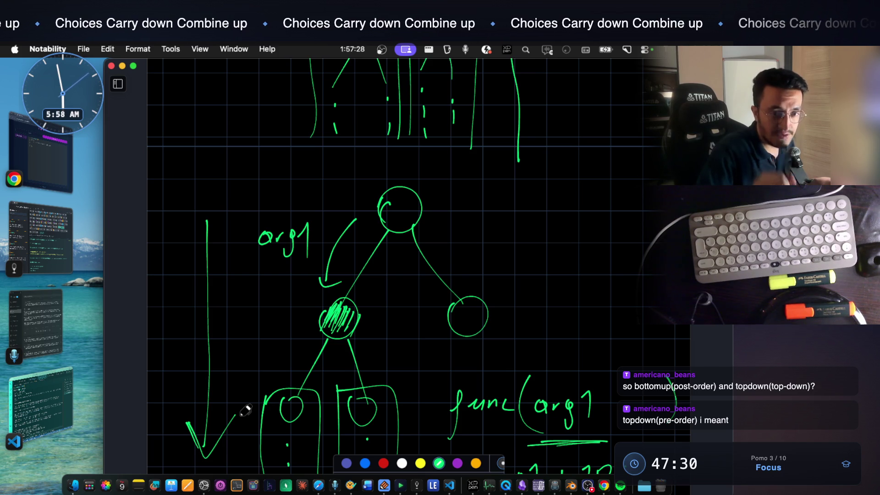
scroll(245, 410, "down", 2)
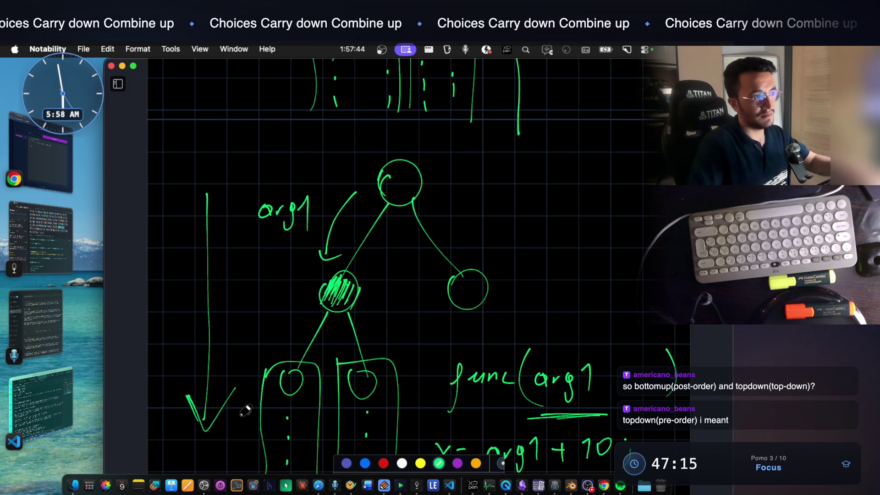
scroll(508, 170, "up", 10)
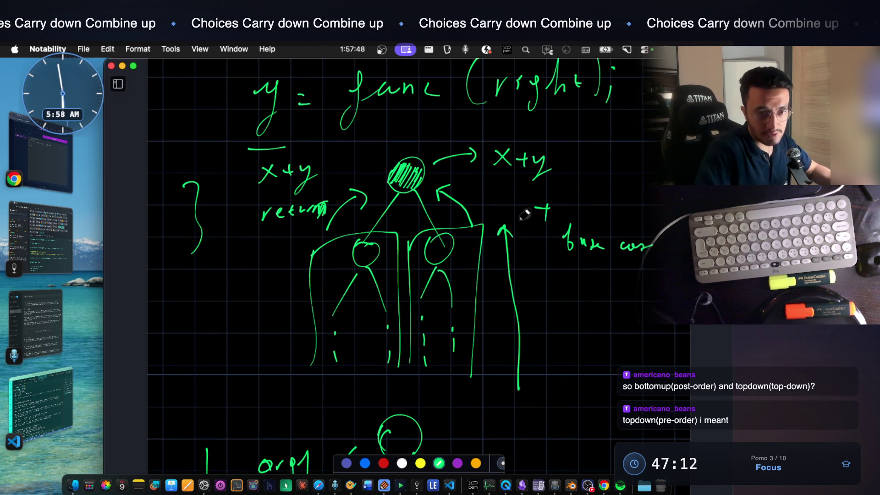
scroll(491, 219, "down", 8)
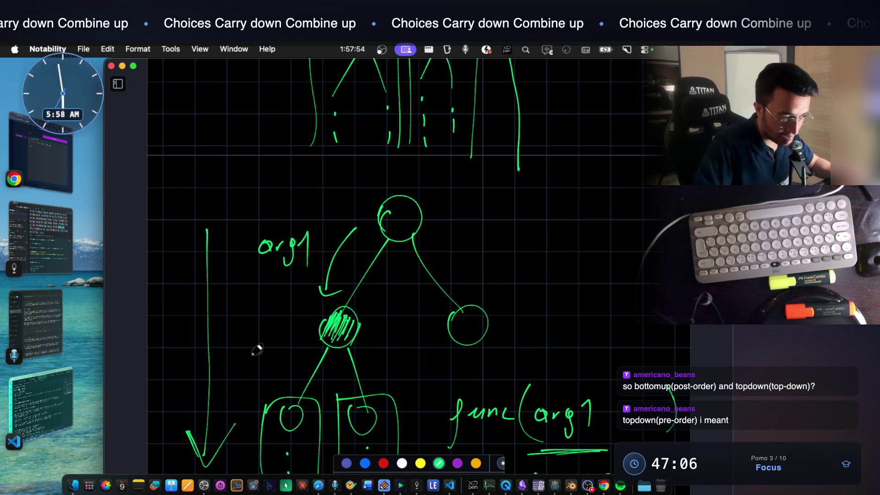
scroll(256, 349, "down", 3)
scroll(257, 350, "down", 2)
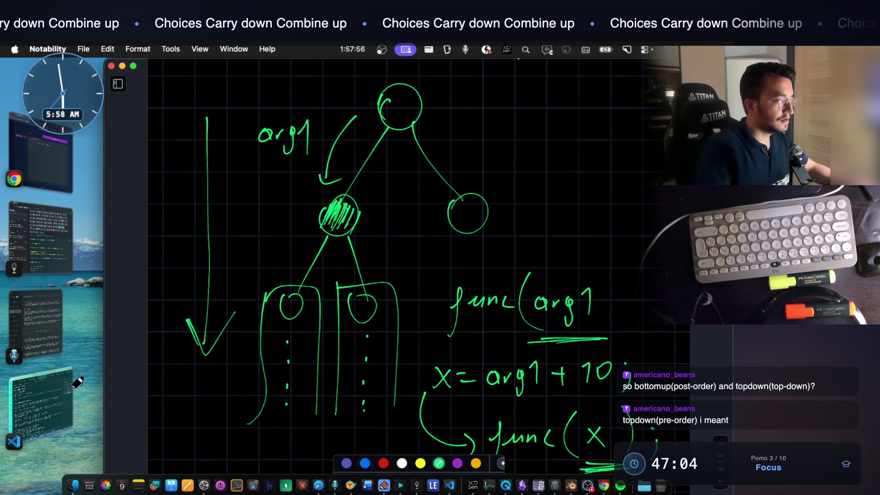
left_click(56, 394)
Switch to Notes With Audio And Video and open the LeetCode 1448 Count Good Nodes screenshot
key("super+Tab")
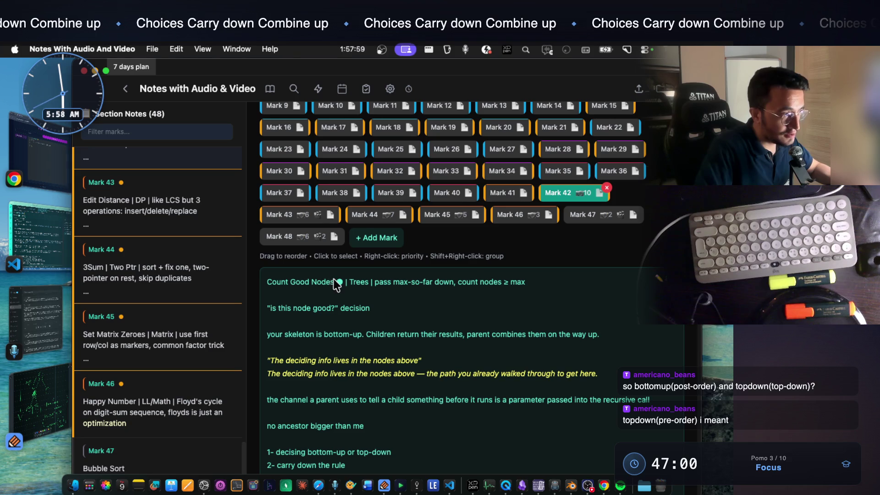
scroll(433, 350, "down", 3)
scroll(433, 349, "down", 10)
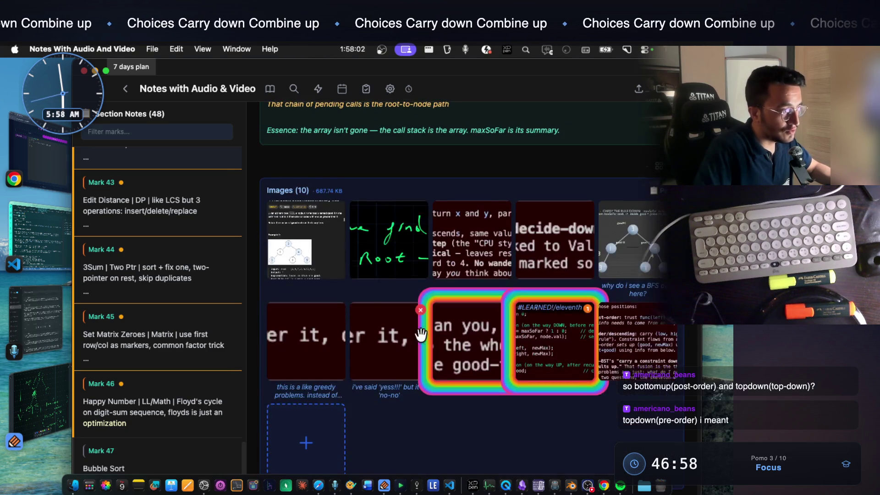
left_click(307, 250)
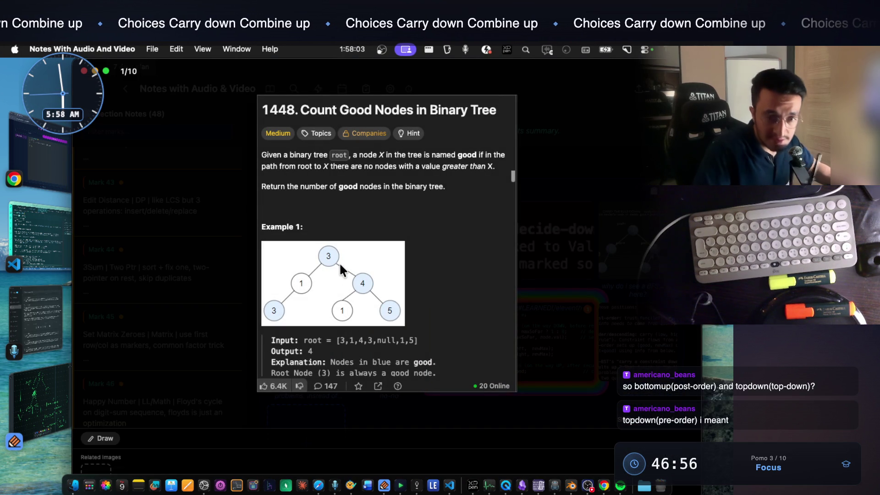
scroll(341, 266, "up", 3)
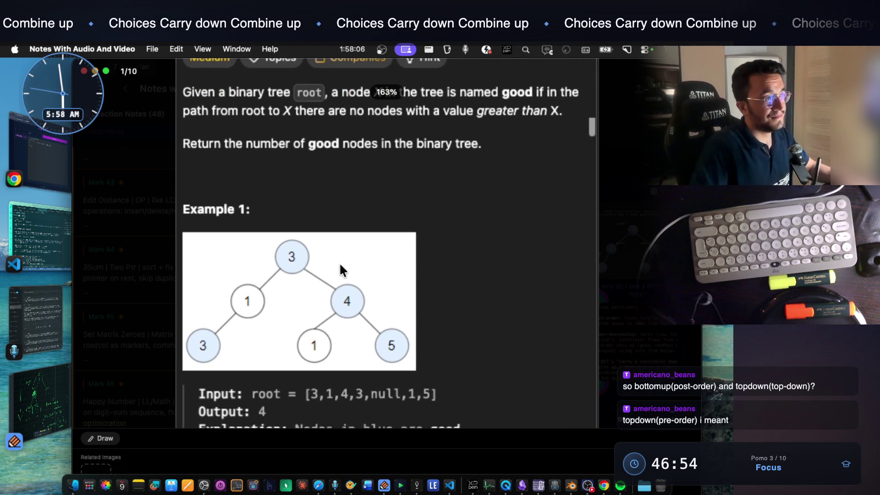
scroll(340, 265, "down", 3)
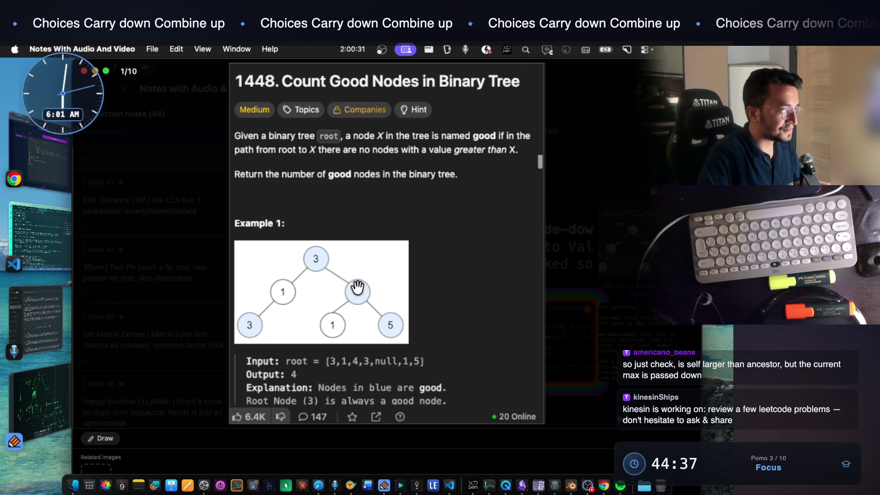
Screenshot the Example 1 tree diagram with Cmd+Shift+4 and return to Notability
scroll(348, 294, "up", 5)
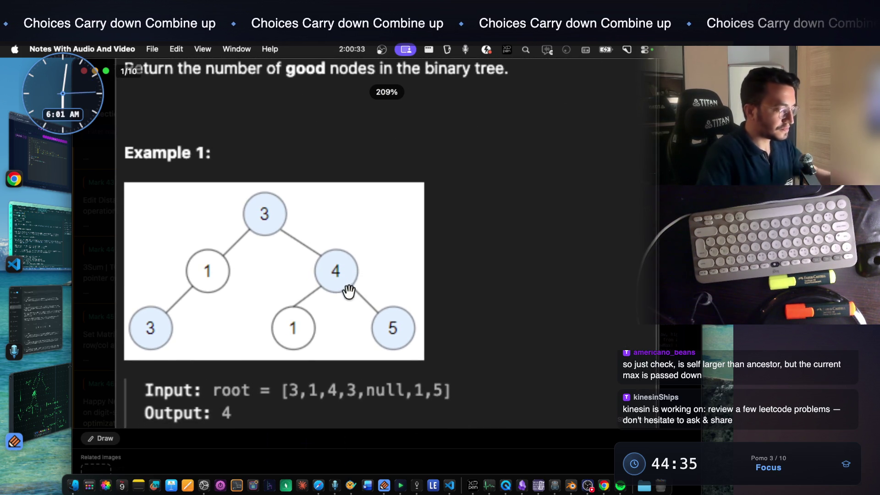
key("super+shift+4")
mouse_move(118, 179)
left_mouse_down()
mouse_move(374, 329)
mouse_move(387, 355)
left_mouse_up()
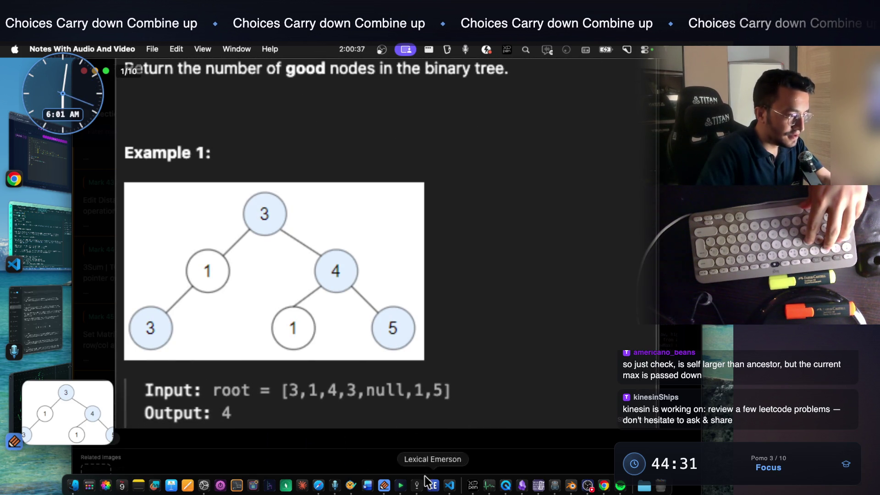
left_click(384, 485)
scroll(384, 318, "down", 10)
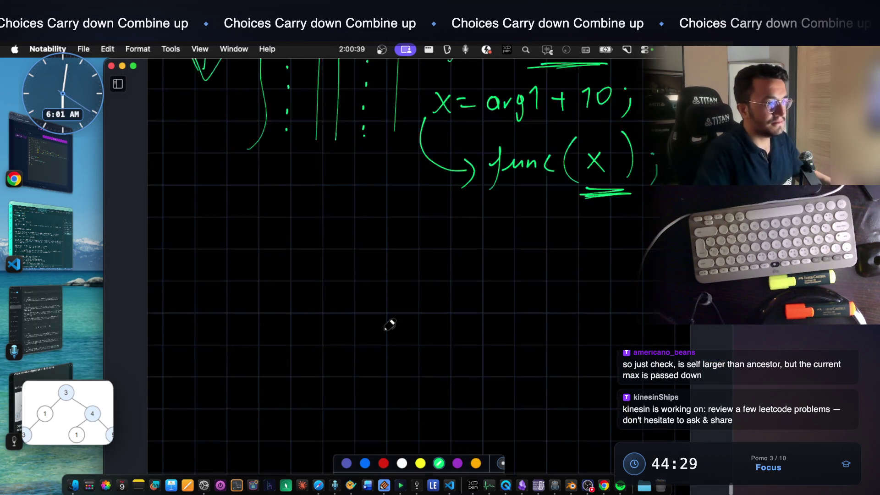
Paste the tree screenshot, move it up and left, and enlarge it
key("super+v")
mouse_move(420, 231)
left_mouse_down()
mouse_move(348, 180)
mouse_move(328, 183)
left_mouse_up()
mouse_move(433, 257)
left_mouse_down()
mouse_move(495, 300)
mouse_move(637, 326)
left_mouse_up()
left_click(488, 376)
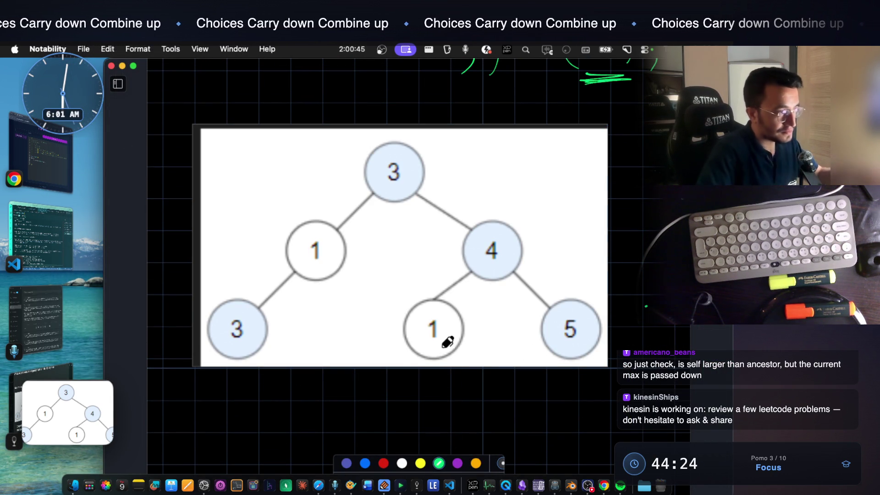
scroll(427, 353, "down", 1)
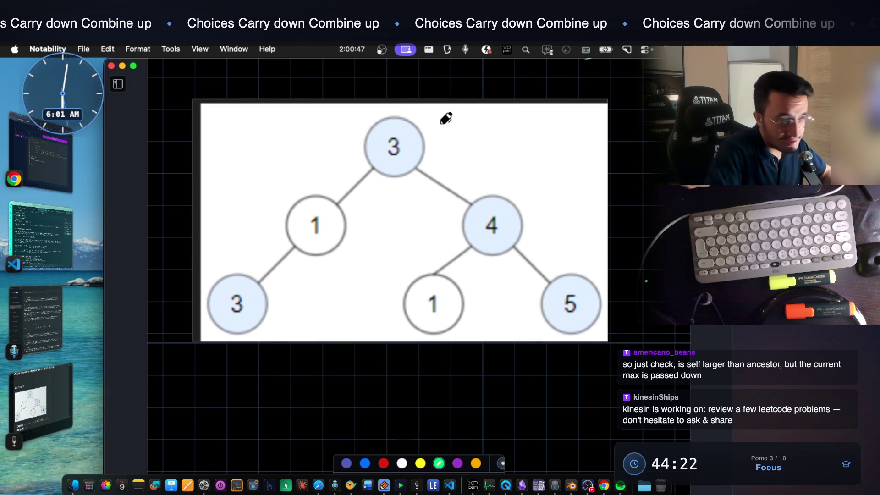
Write '(currMax = )' beside root 3, underline it, and draw an arrow to node 4
mouse_move(438, 124)
left_mouse_down()
mouse_move(560, 109)
mouse_move(557, 136)
left_mouse_up()
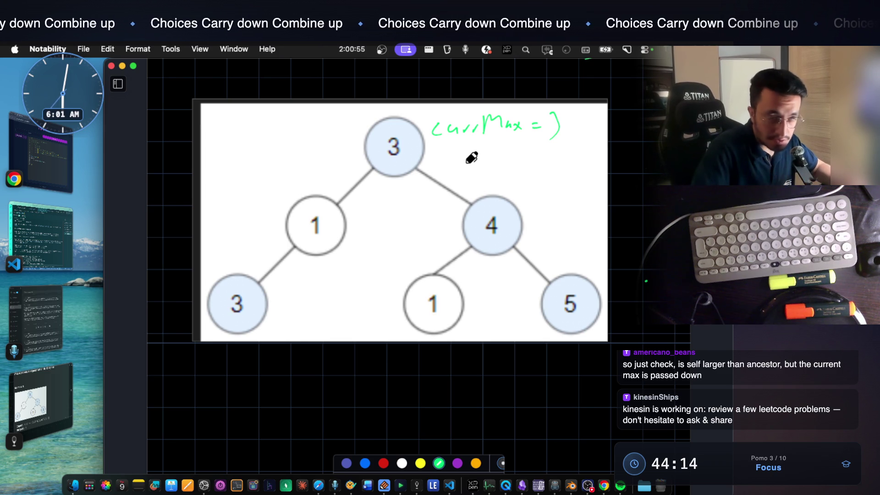
left_click_drag(449, 142, 479, 142)
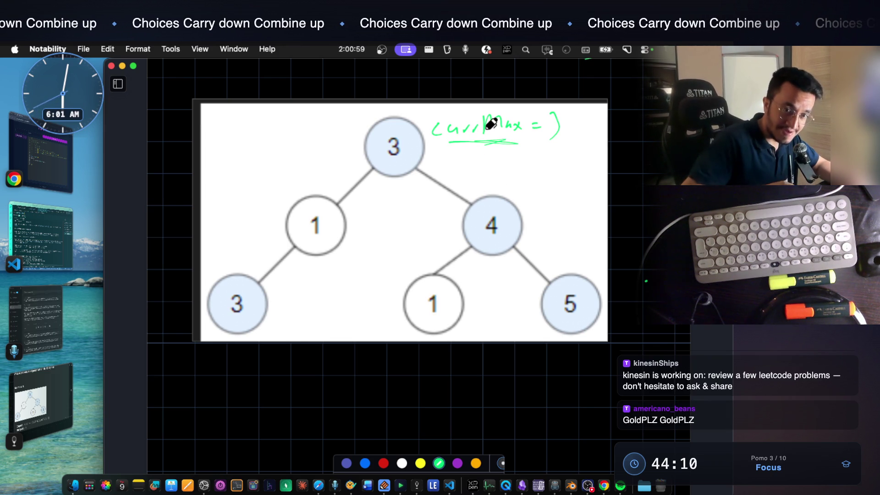
mouse_move(453, 158)
left_mouse_down()
mouse_move(494, 155)
mouse_move(540, 209)
mouse_move(535, 222)
mouse_move(558, 220)
left_mouse_up()
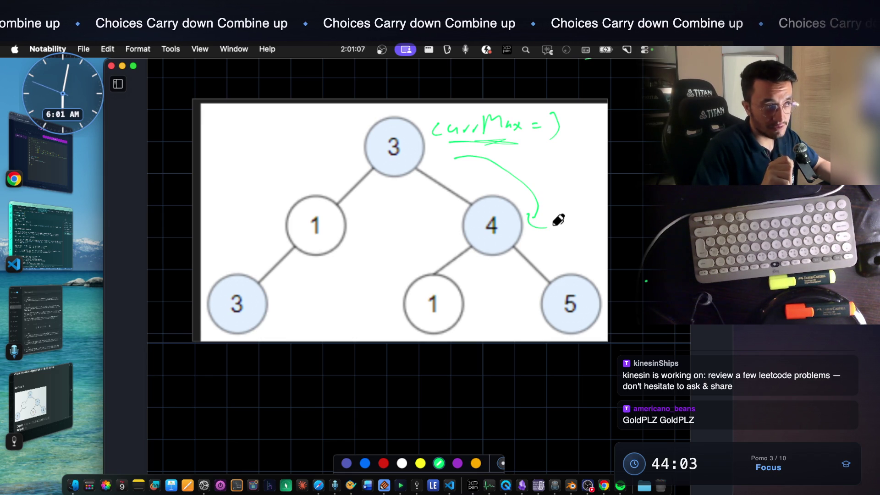
Handwrite func( ) below the tree
scroll(477, 256, "down", 4)
mouse_move(243, 316)
left_mouse_down()
mouse_move(247, 334)
mouse_move(265, 311)
mouse_move(250, 320)
left_mouse_up()
mouse_move(266, 312)
left_mouse_down()
mouse_move(306, 313)
mouse_move(342, 329)
left_mouse_up()
left_click_drag(369, 290, 405, 344)
left_click_drag(603, 281, 612, 325)
scroll(591, 271, "down", 5)
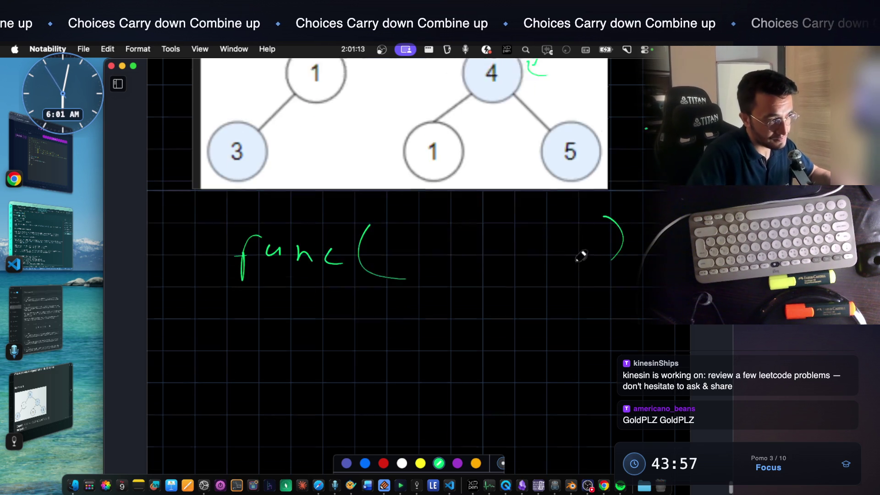
scroll(422, 301, "down", 2)
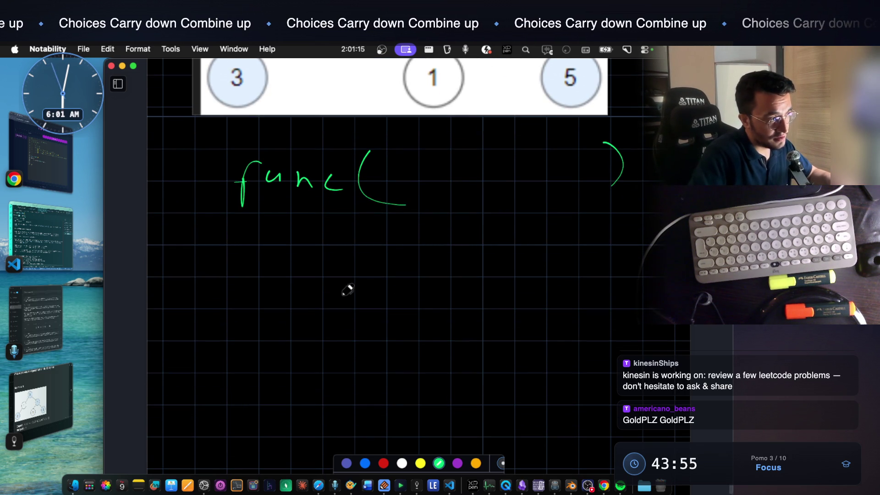
scroll(350, 287, "up", 1)
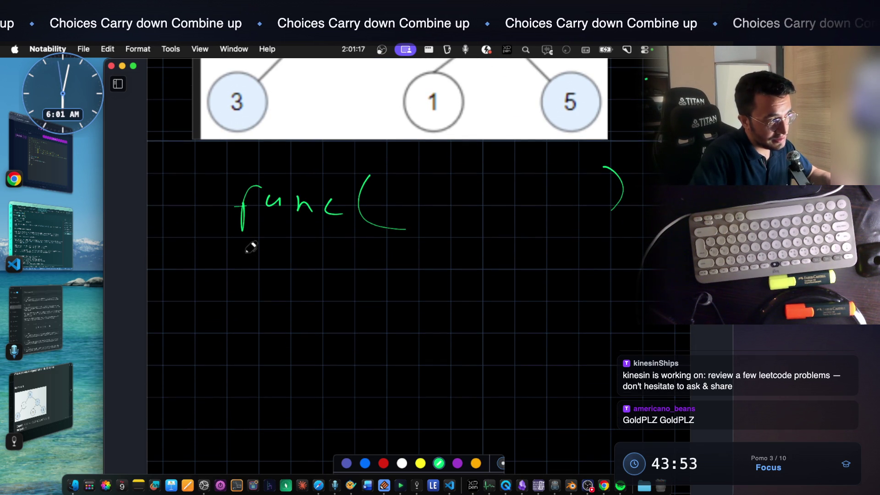
Draw a rectangular function-body box under func(
mouse_move(214, 254)
left_mouse_down()
mouse_move(215, 325)
mouse_move(519, 267)
left_mouse_up()
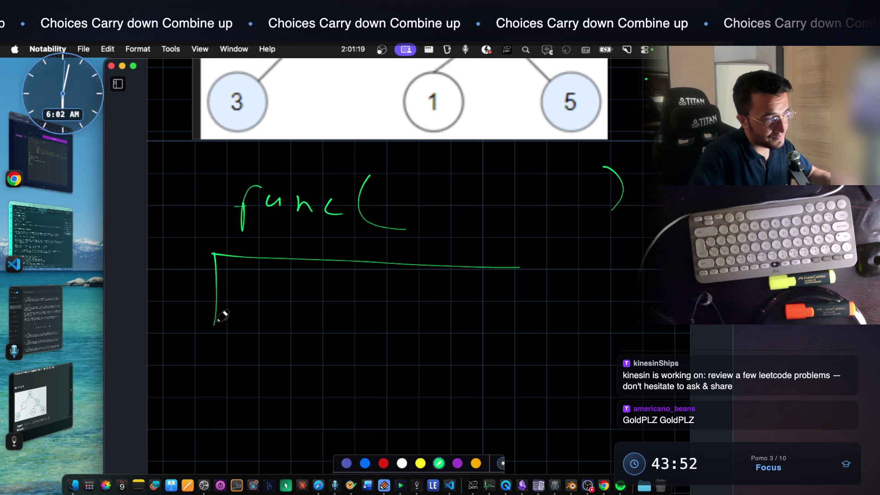
left_click_drag(215, 324, 558, 340)
mouse_move(510, 270)
left_mouse_down()
mouse_move(633, 267)
mouse_move(640, 322)
mouse_move(552, 342)
left_mouse_up()
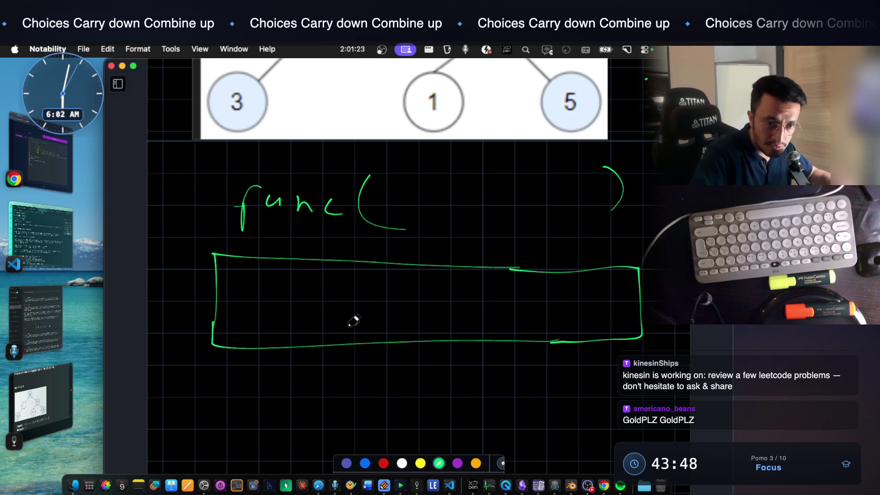
scroll(338, 403, "down", 2)
Write a second func( below the box
mouse_move(344, 341)
left_mouse_down()
mouse_move(330, 381)
mouse_move(347, 353)
left_mouse_up()
mouse_move(360, 348)
left_mouse_down()
mouse_move(383, 362)
mouse_move(415, 363)
left_mouse_up()
mouse_move(435, 328)
left_mouse_down()
mouse_move(428, 348)
mouse_move(460, 373)
left_mouse_up()
mouse_move(605, 326)
left_mouse_down()
mouse_move(618, 341)
mouse_move(603, 385)
left_mouse_up()
scroll(458, 289, "up", 2)
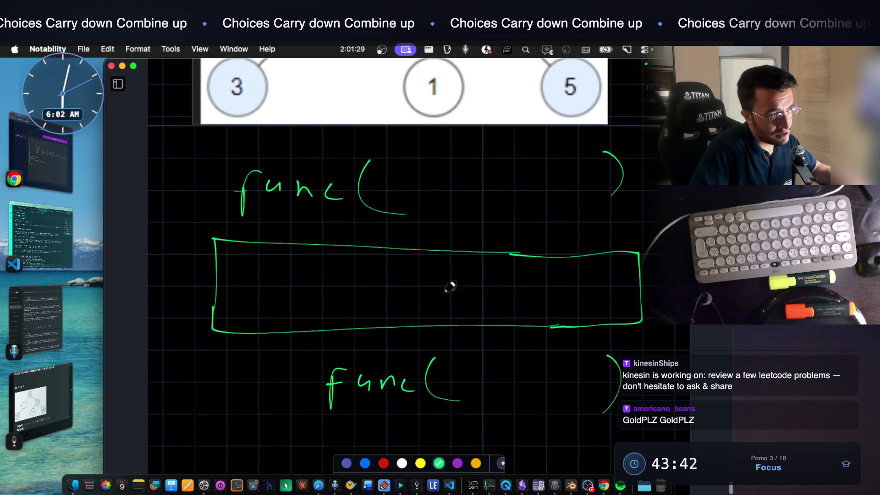
scroll(485, 159, "up", 4)
scroll(289, 281, "down", 4)
Write currentMax inside the box
mouse_move(296, 270)
left_mouse_down()
mouse_move(295, 283)
mouse_move(325, 277)
left_mouse_up()
mouse_move(325, 280)
left_mouse_down()
mouse_move(370, 274)
mouse_move(392, 287)
left_mouse_up()
left_click_drag(394, 278, 402, 285)
left_click_drag(402, 278, 411, 288)
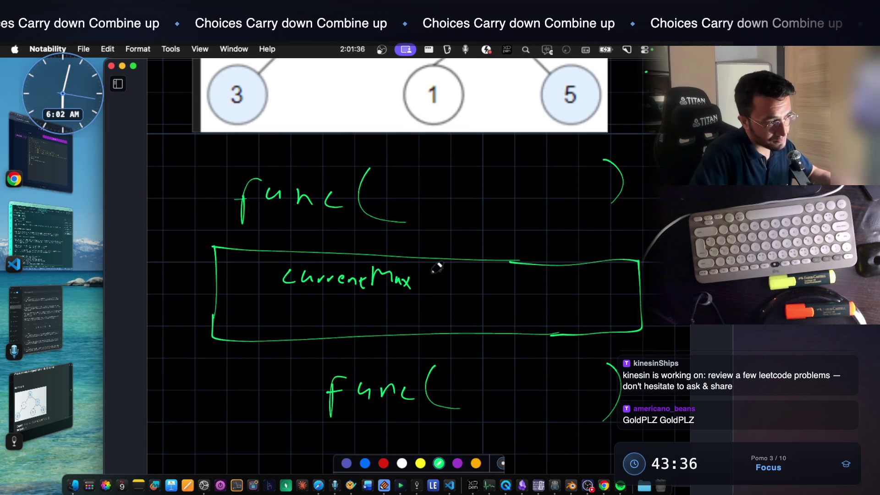
scroll(435, 270, "up", 8)
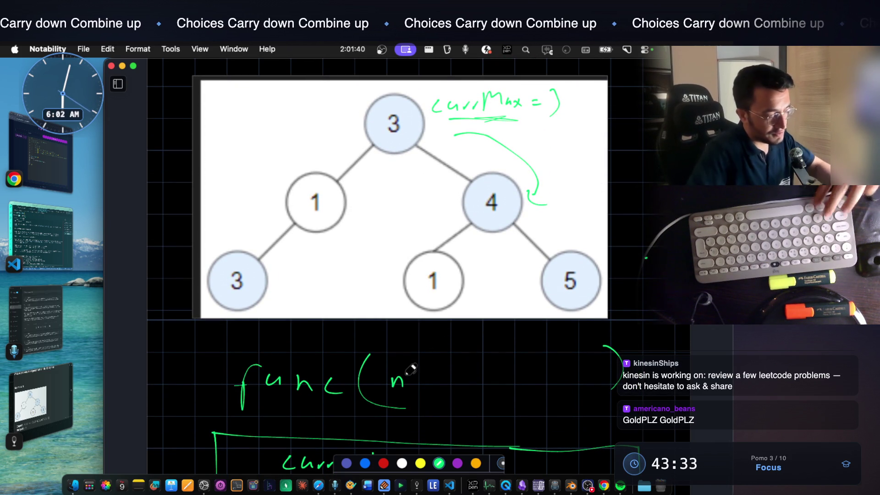
Write val as func's parameter and currentMax = Math.max(currMax, val), undoing a stray stroke
left_click_drag(393, 375, 430, 387)
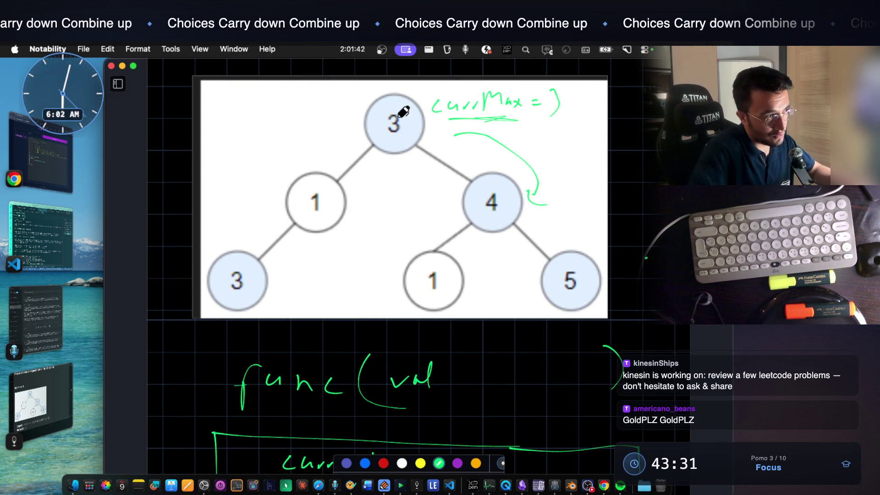
scroll(429, 317, "down", 5)
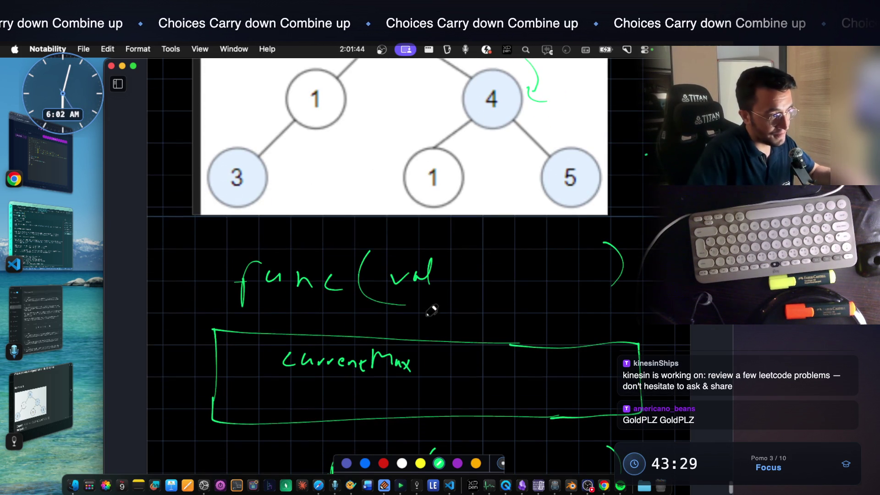
left_click_drag(428, 362, 487, 362)
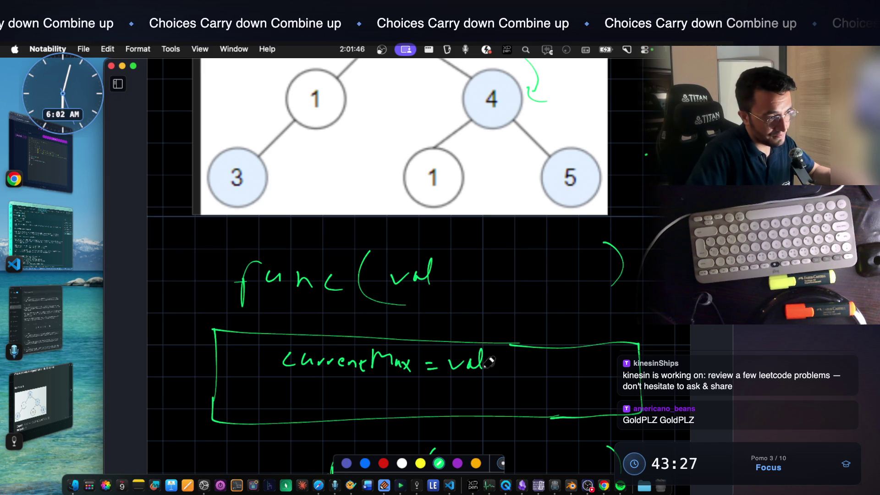
scroll(484, 380, "down", 2)
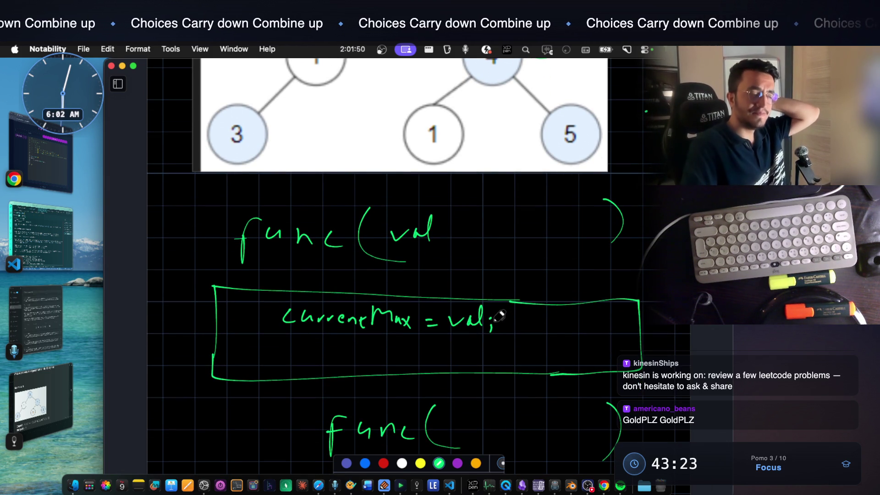
key("super+z")
key("super+z")
key("super+z")
key("super+z")
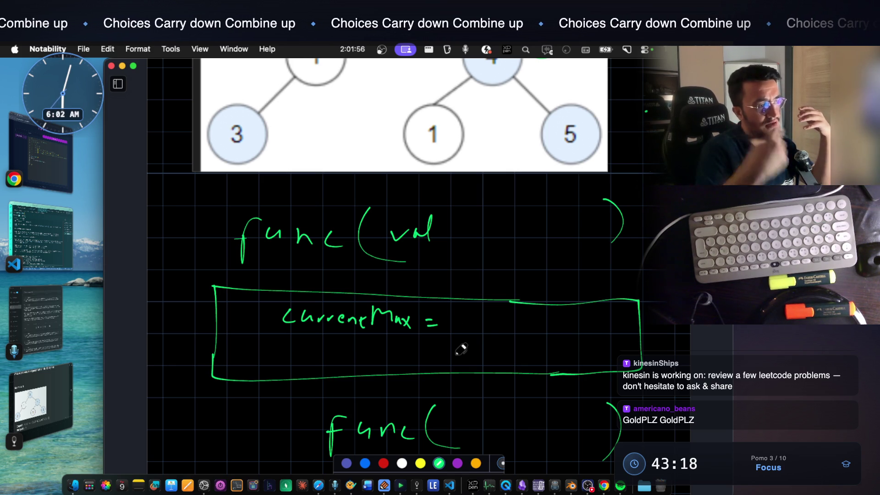
mouse_move(447, 330)
left_mouse_down()
mouse_move(467, 316)
mouse_move(498, 331)
mouse_move(546, 321)
mouse_move(564, 339)
mouse_move(570, 330)
left_mouse_up()
left_click(502, 329)
mouse_move(574, 324)
left_mouse_down()
mouse_move(594, 324)
mouse_move(595, 314)
mouse_move(627, 334)
left_mouse_up()
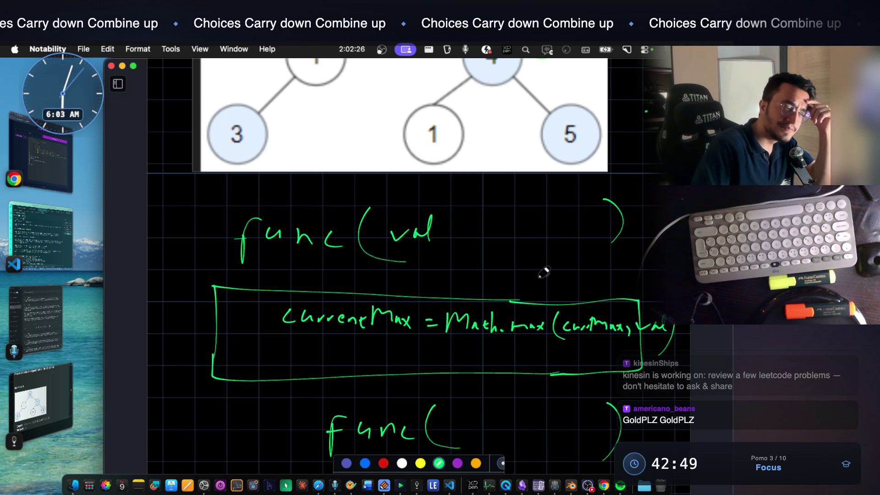
scroll(541, 266, "up", 5)
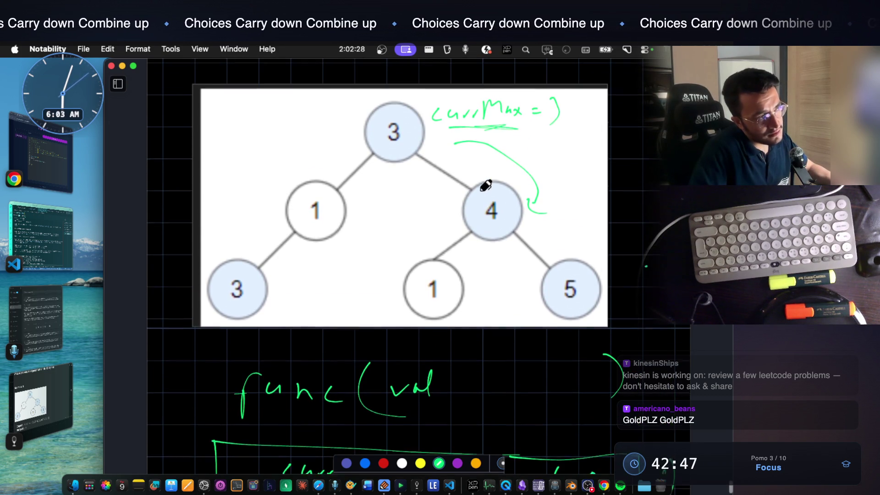
Draw an arrow from node 4 back up to root 3
mouse_move(459, 213)
left_mouse_down()
mouse_move(409, 195)
mouse_move(399, 168)
mouse_move(407, 178)
left_mouse_up()
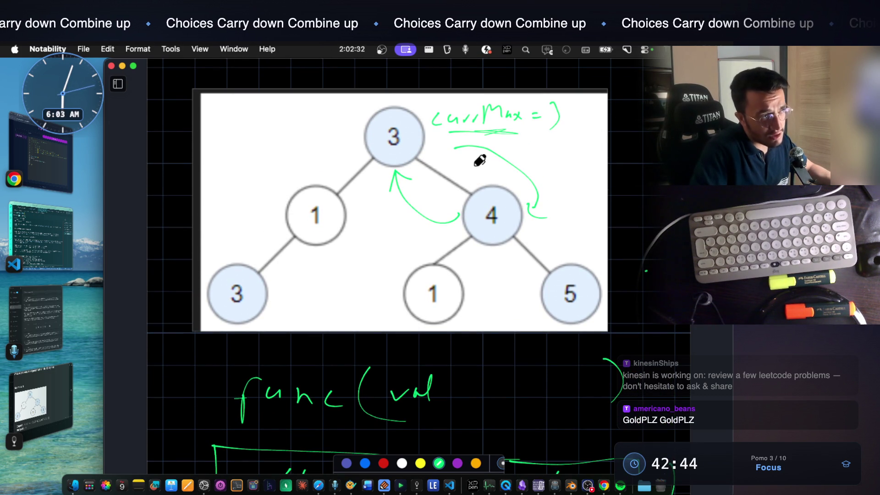
scroll(481, 156, "up", 2)
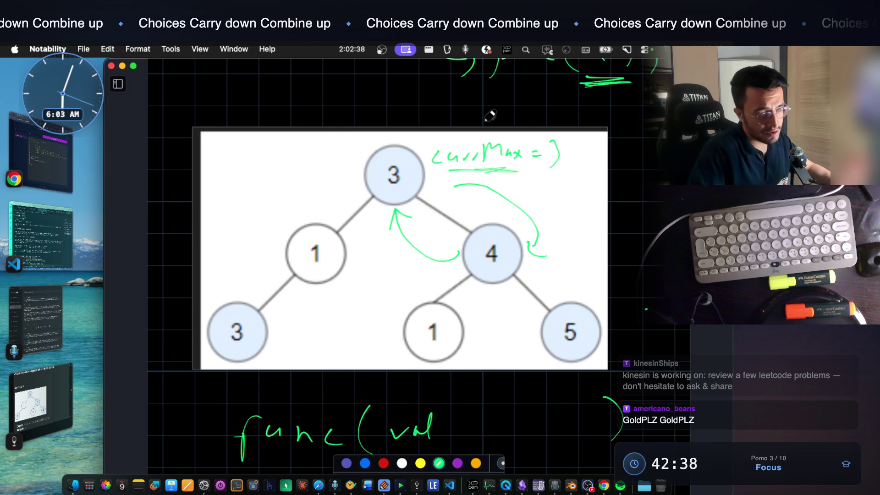
scroll(490, 115, "up", 3)
Handwrite a running-value label above the tree image, undoing stray strokes
mouse_move(177, 185)
left_mouse_down()
mouse_move(179, 163)
mouse_move(212, 172)
left_mouse_up()
left_click_drag(209, 166, 211, 181)
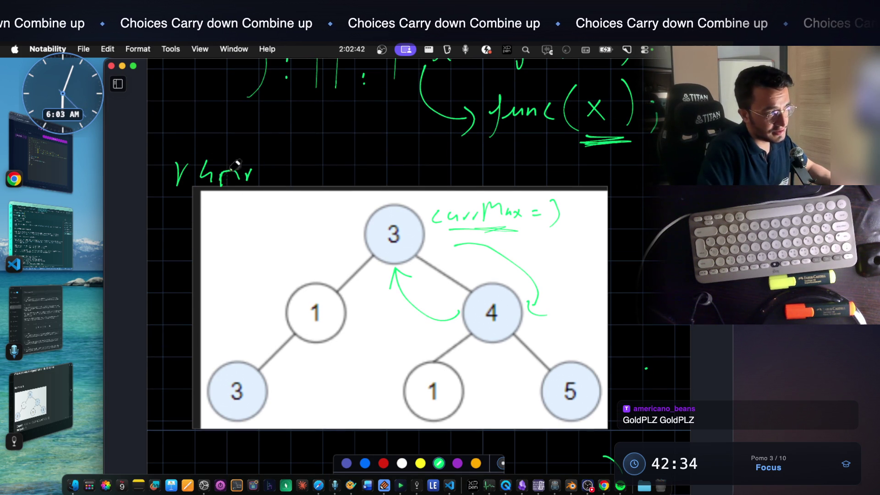
key("super+z")
key("super+z")
key("super+z")
mouse_move(182, 170)
left_mouse_down()
mouse_move(273, 173)
mouse_move(260, 207)
left_mouse_up()
mouse_move(290, 157)
left_mouse_down()
mouse_move(283, 184)
mouse_move(313, 174)
mouse_move(337, 179)
left_mouse_up()
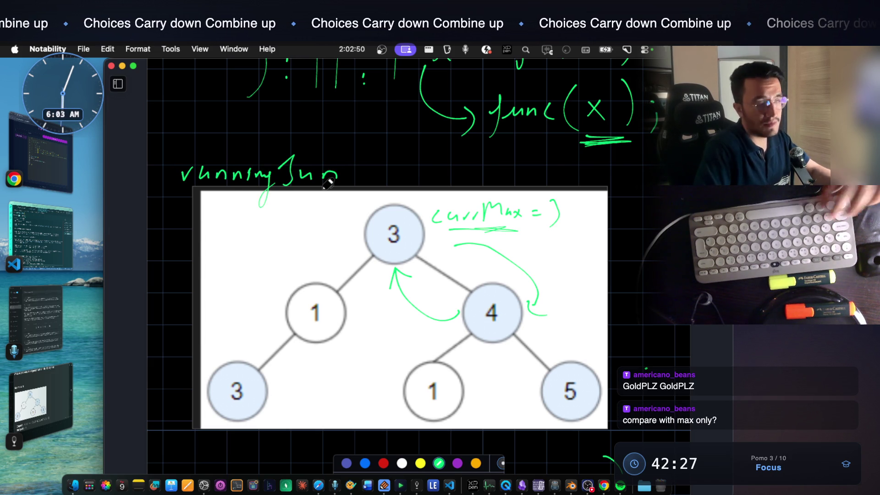
Scroll back to the pseudocode and switch to the Count Good Nodes problem in Notes With Audio And Video
scroll(528, 322, "down", 5)
scroll(528, 322, "down", 4)
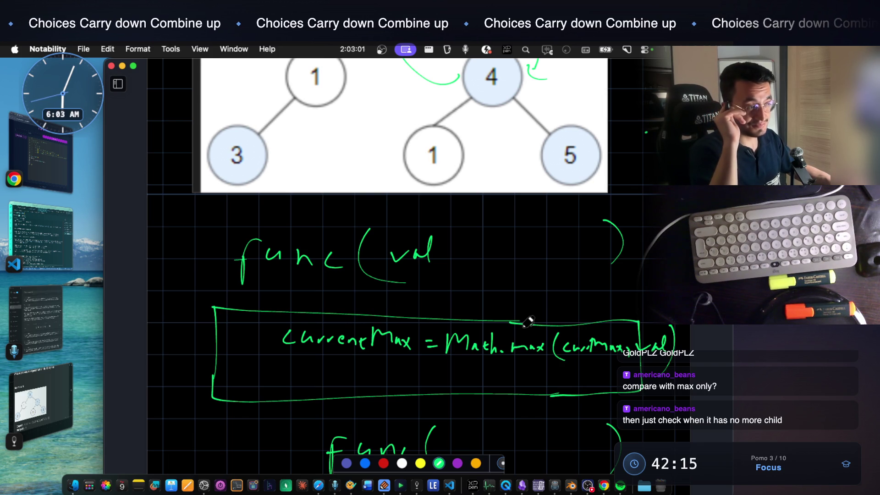
scroll(528, 322, "down", 1)
scroll(528, 322, "down", 2)
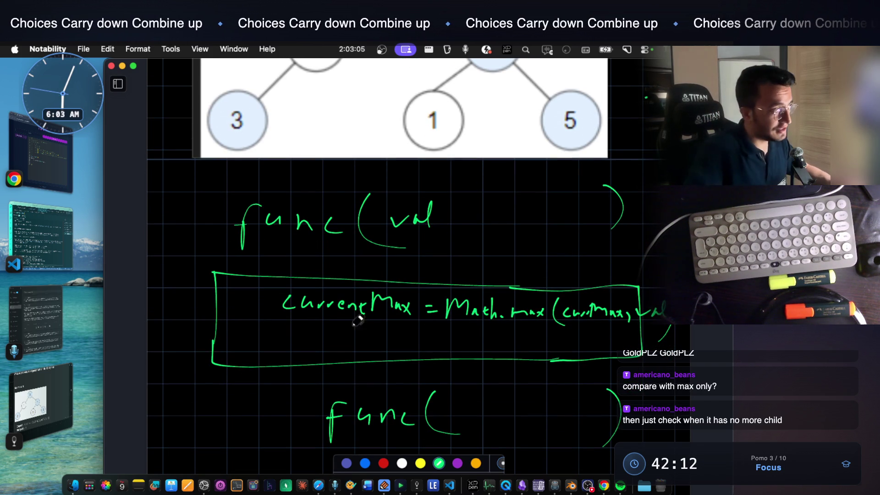
left_click(39, 399)
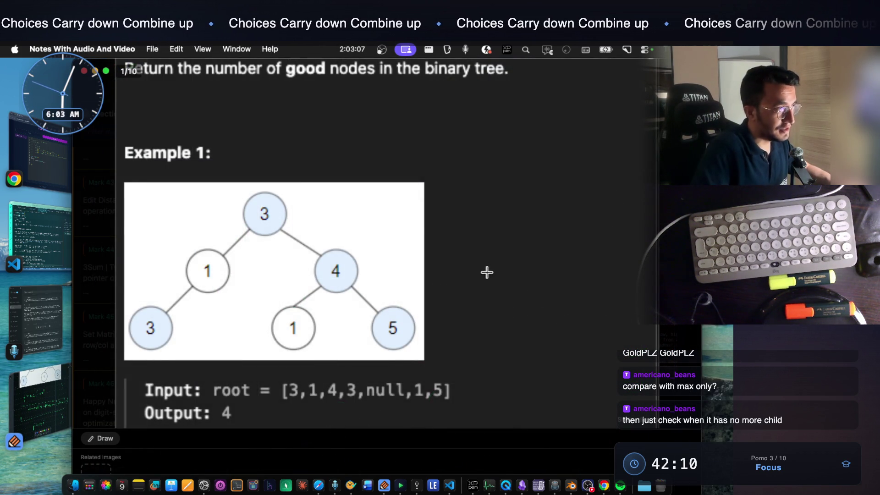
Open the Count Good Nodes problem screenshot at full size and scroll through the statement
scroll(489, 275, "up", 3)
key("Escape")
left_click(338, 253)
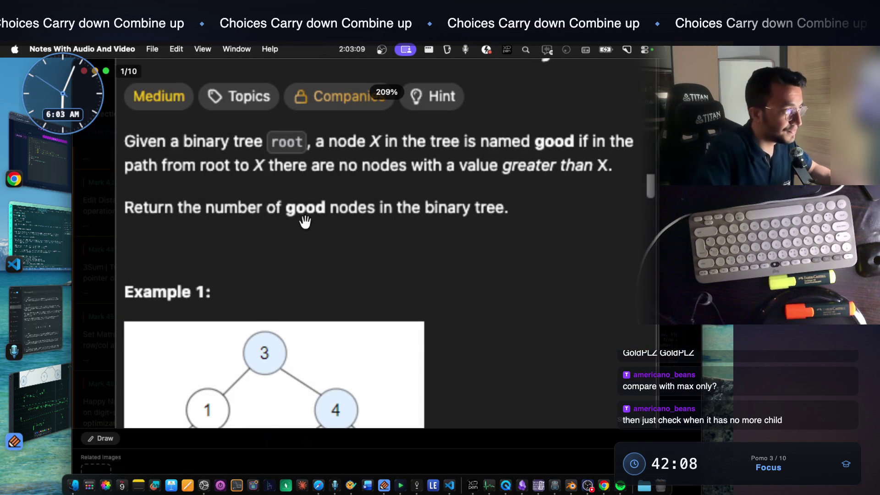
scroll(327, 223, "up", 2)
scroll(327, 223, "down", 5)
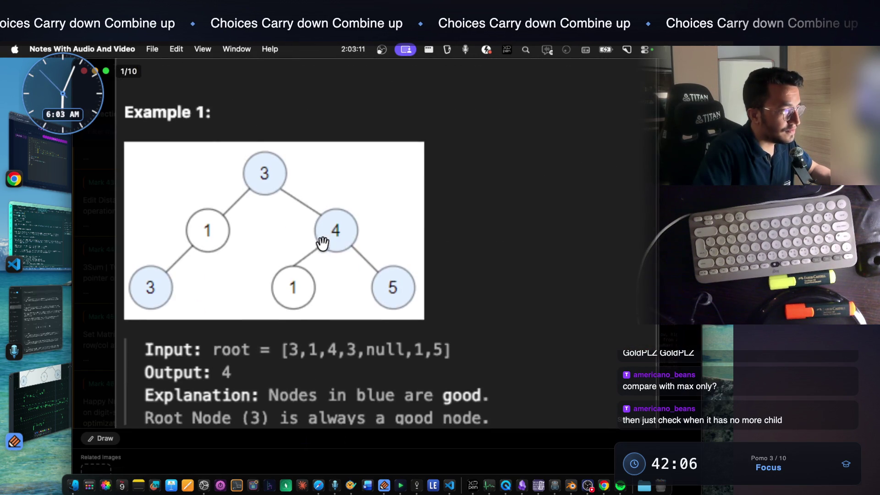
scroll(311, 308, "up", 5)
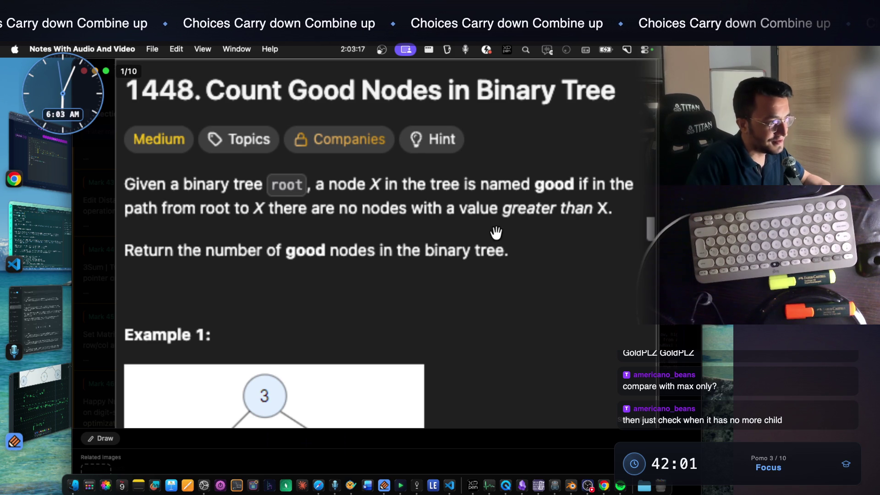
scroll(497, 233, "down", 3)
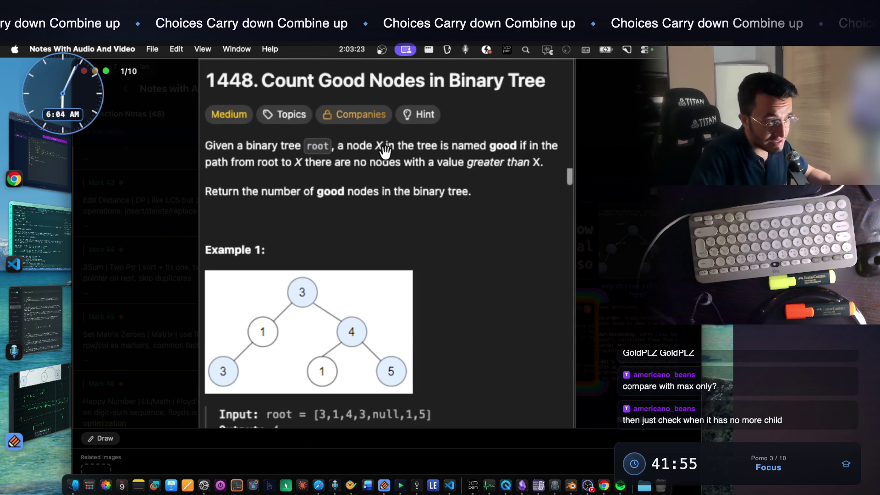
Reset and zoom in on the problem text, then close the viewer and bring Notability forward
key("super+0")
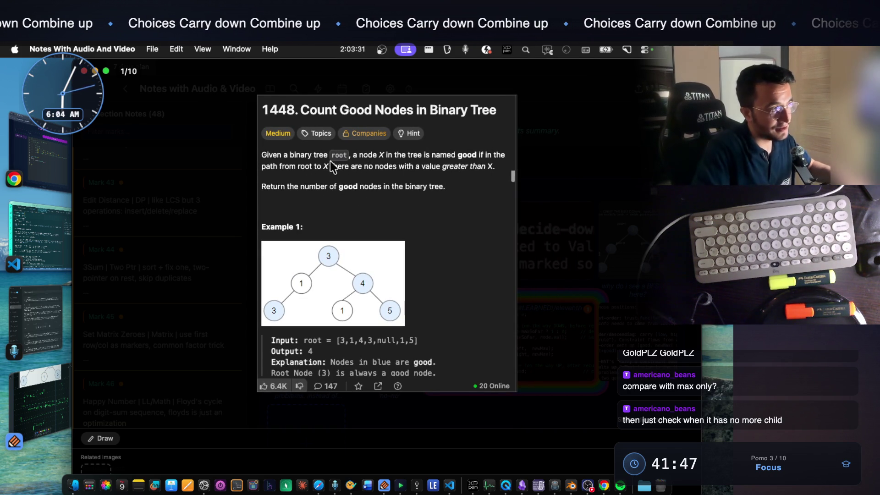
key("super+equal")
key("super+equal")
key("super+equal")
key("super+equal")
key("super+equal")
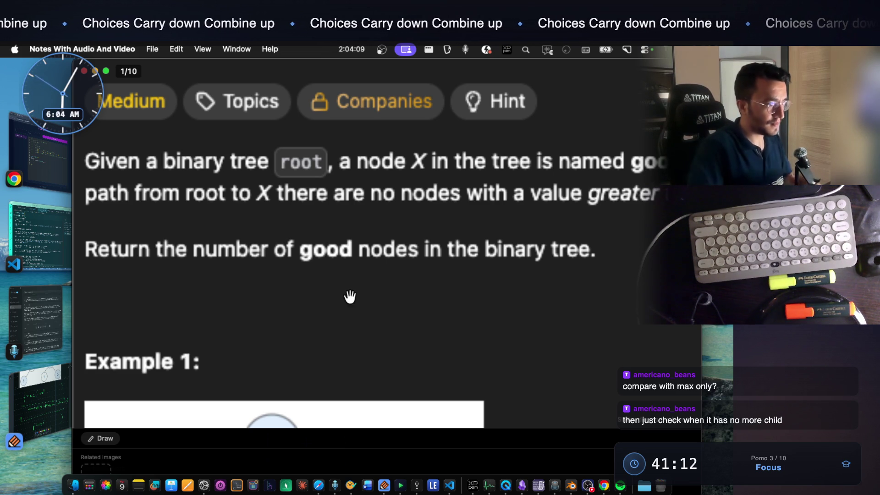
key("Escape")
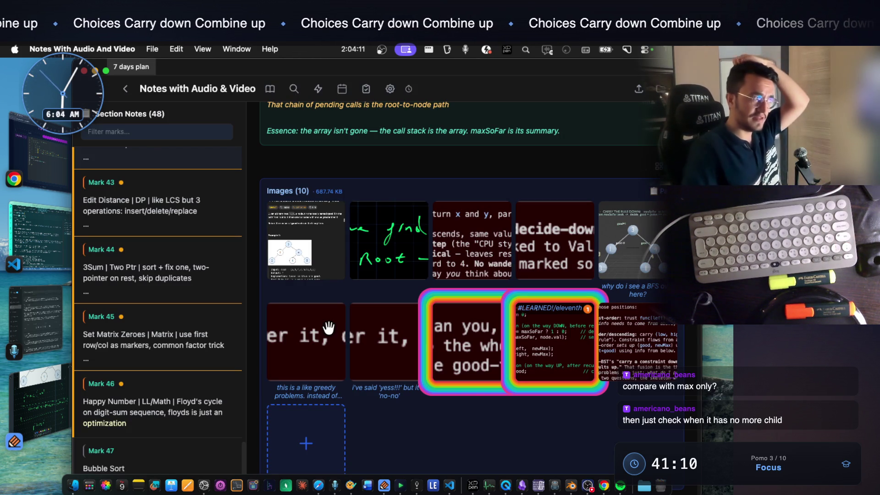
left_click(57, 387)
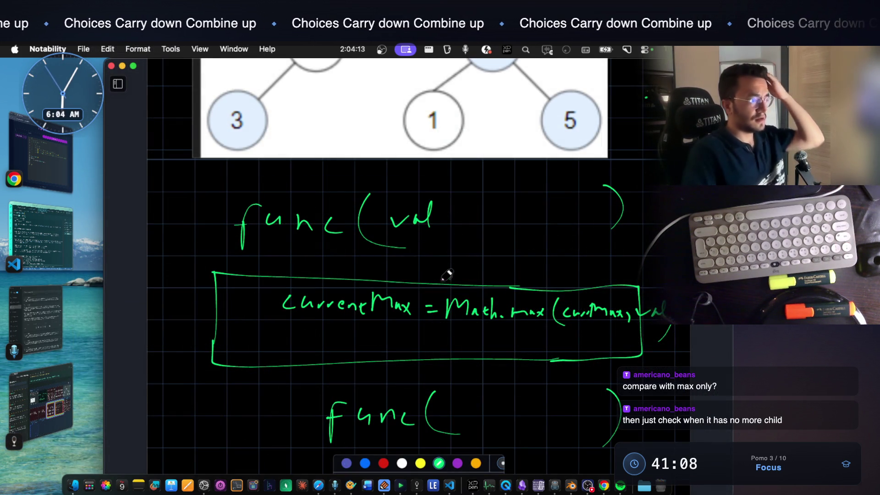
Write a red '(History)' label under the boxed currentMax = Math.max(currMax, val) line
scroll(457, 281, "down", 2)
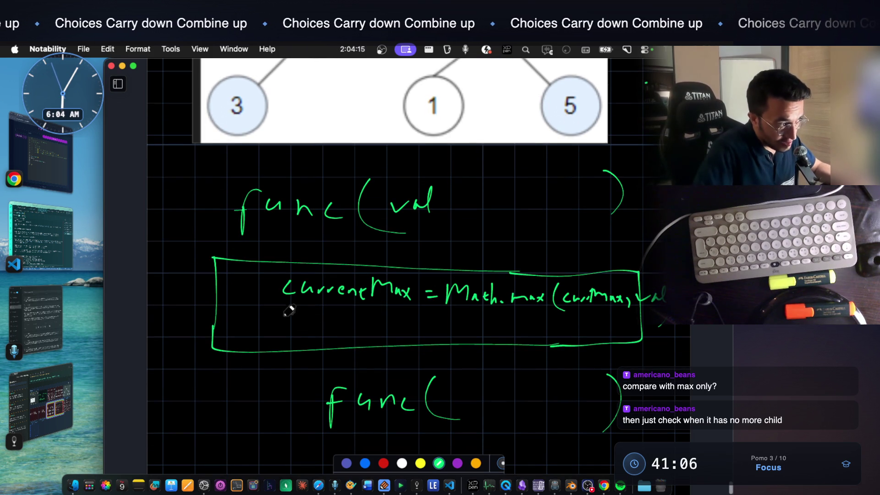
left_click(384, 464)
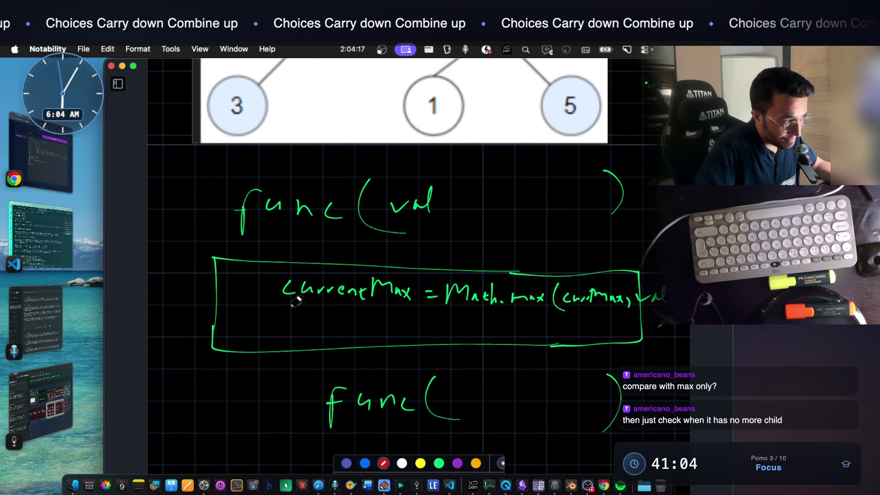
mouse_move(279, 299)
left_mouse_down()
mouse_move(277, 331)
mouse_move(333, 313)
mouse_move(362, 316)
mouse_move(354, 344)
left_mouse_up()
mouse_move(375, 306)
left_mouse_down()
mouse_move(383, 328)
mouse_move(365, 350)
left_mouse_up()
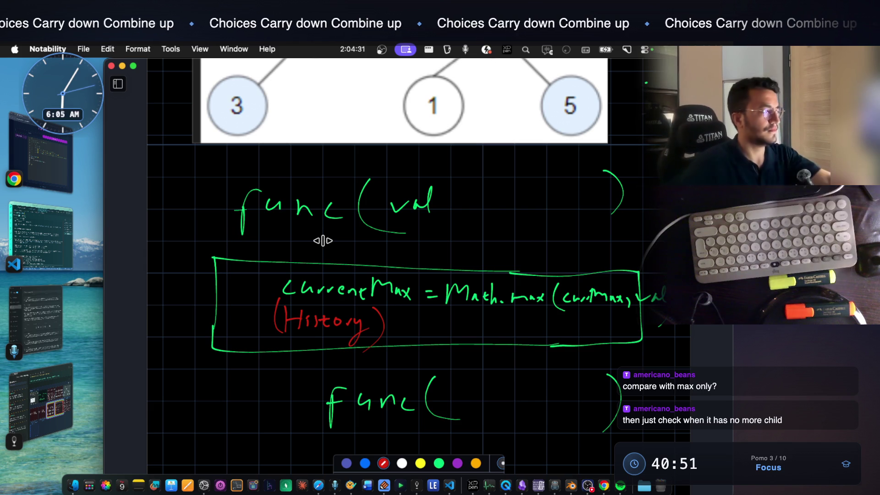
Glance at the problem statement, then return to the handwritten func notes
key("super+Tab")
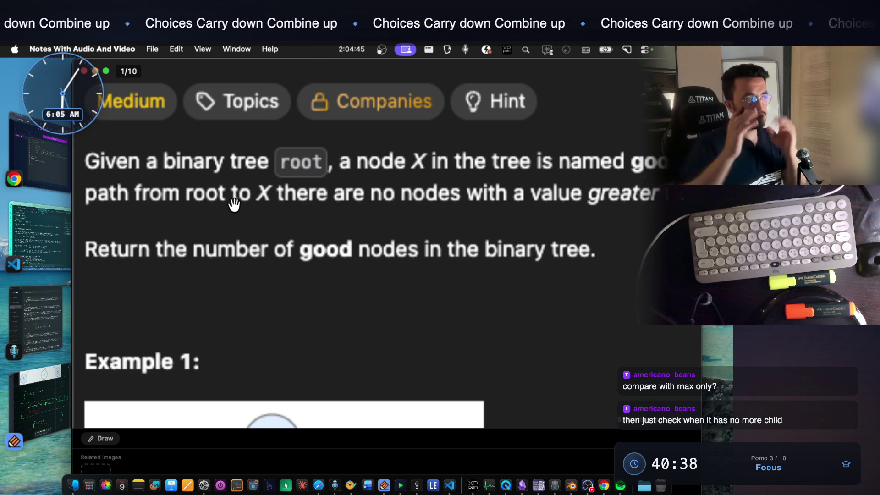
left_click(48, 388)
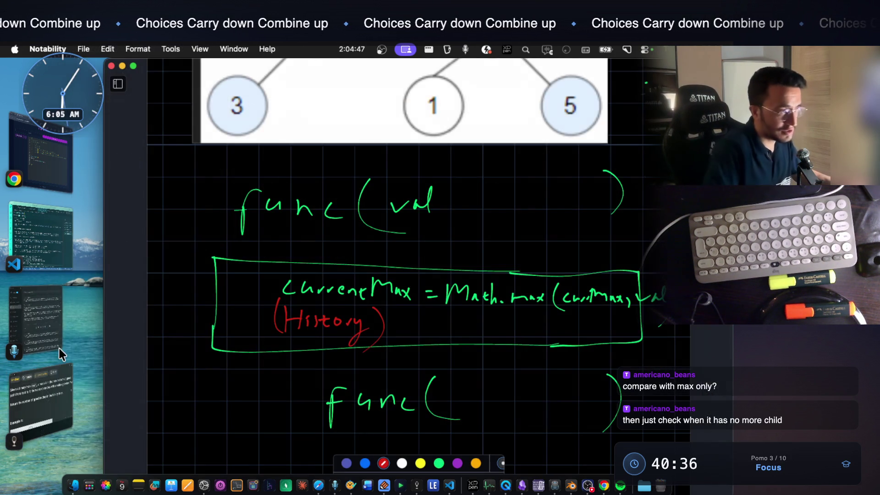
scroll(433, 296, "down", 10)
scroll(385, 310, "up", 4)
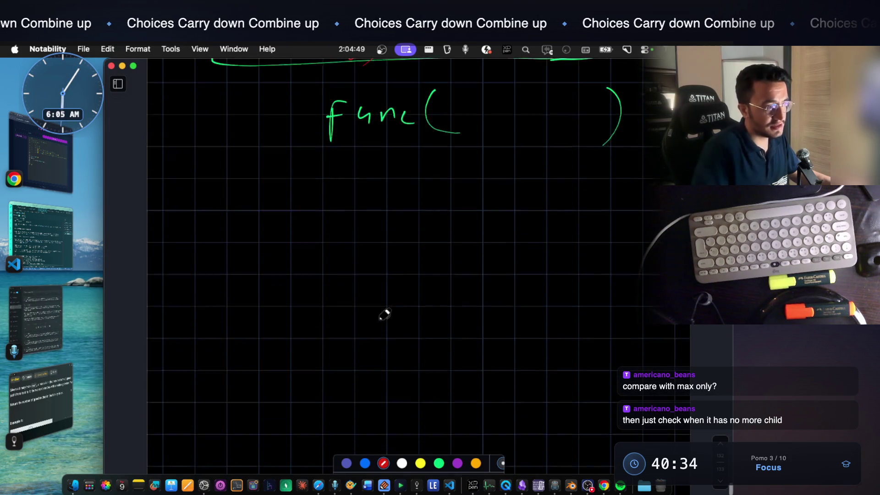
Draw a green chain of four node circles joined by arrows ending at null
left_click(438, 463)
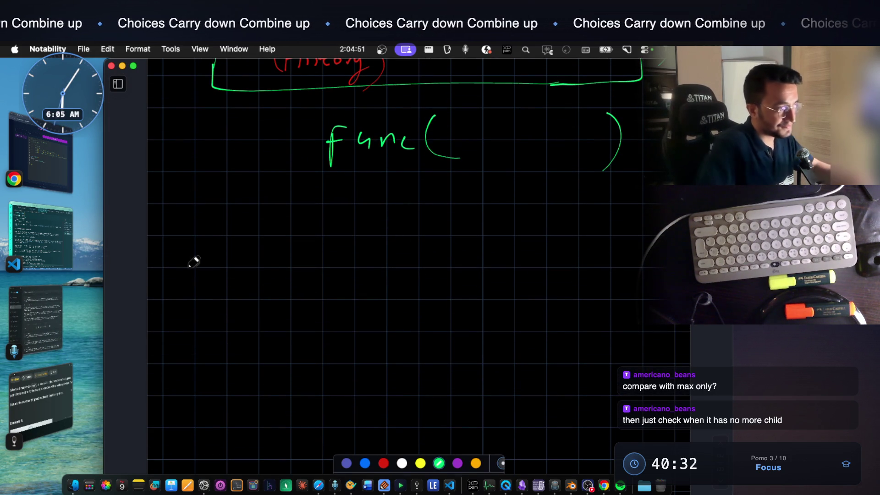
mouse_move(154, 281)
left_mouse_down()
mouse_move(160, 274)
mouse_move(147, 297)
left_mouse_up()
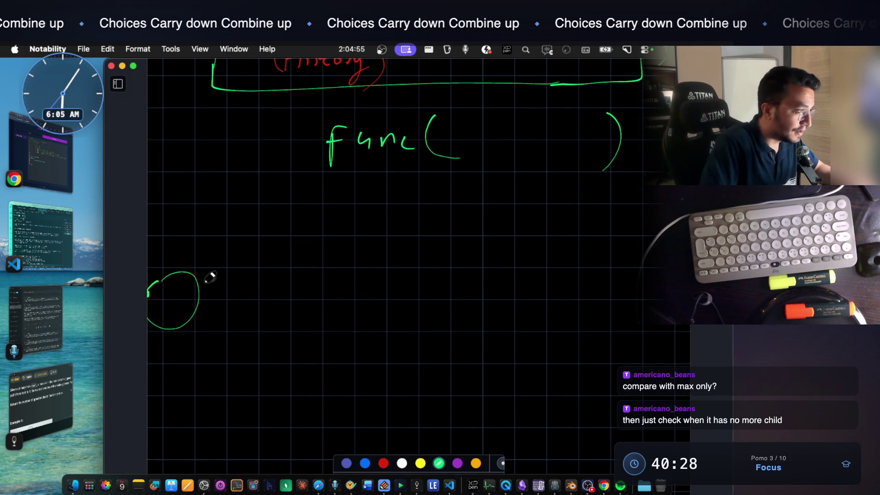
left_click_drag(195, 299, 293, 300)
mouse_move(285, 289)
left_mouse_down()
mouse_move(293, 300)
mouse_move(280, 317)
left_mouse_up()
mouse_move(306, 291)
left_mouse_down()
mouse_move(413, 317)
mouse_move(497, 287)
mouse_move(508, 298)
mouse_move(581, 288)
mouse_move(586, 275)
mouse_move(630, 298)
mouse_move(654, 298)
left_mouse_up()
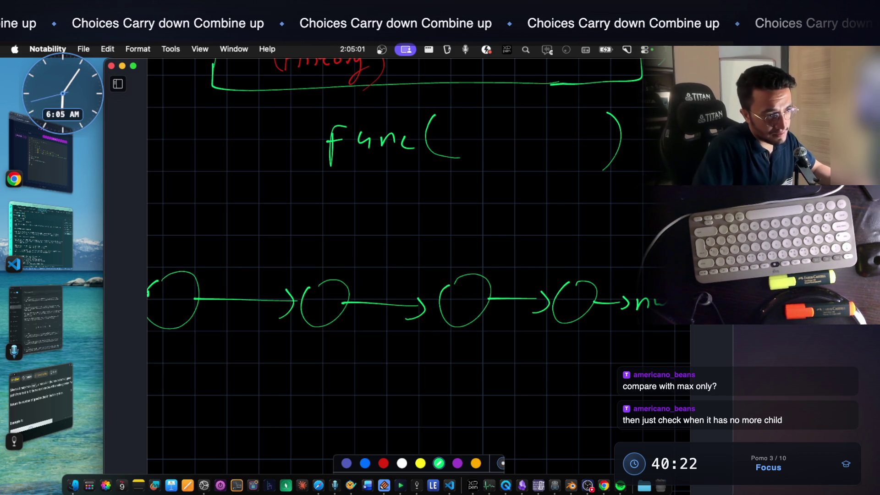
Write 2, 5, 7 and 10 inside the nodes, then bring up the problem statement
left_click_drag(161, 289, 186, 306)
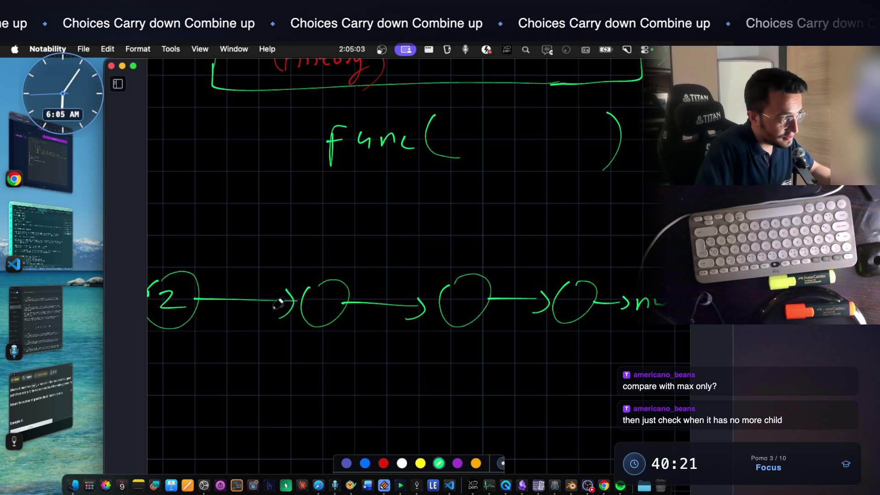
left_click_drag(324, 290, 316, 311)
mouse_move(454, 298)
left_mouse_down()
mouse_move(459, 316)
mouse_move(468, 302)
left_mouse_up()
left_click_drag(560, 296, 560, 311)
left_click_drag(574, 296, 573, 298)
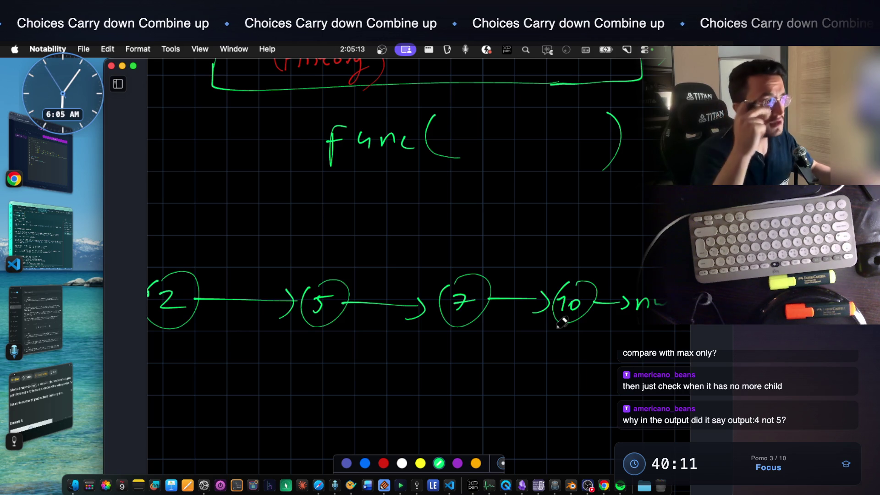
key("super+Tab")
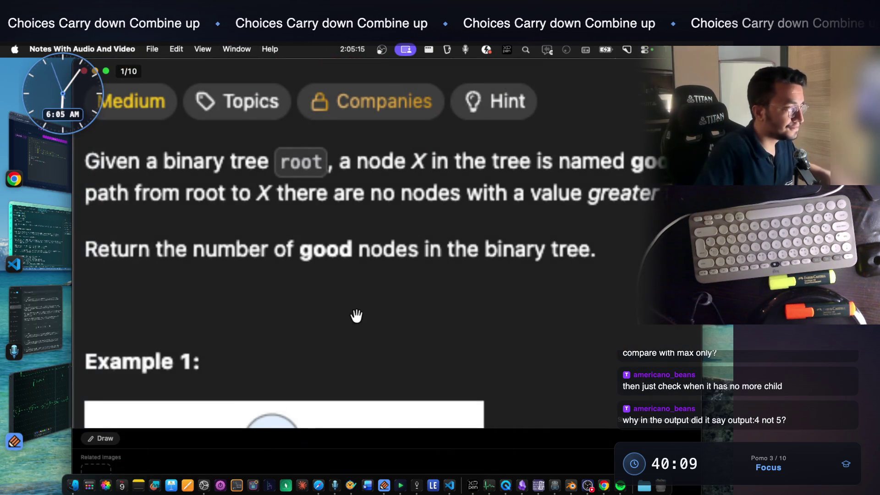
Zoom the problem page out to 130% to show Example 1, then return to Notability
key("super+minus")
key("super+minus")
key("super+minus")
scroll(355, 320, "down", 1)
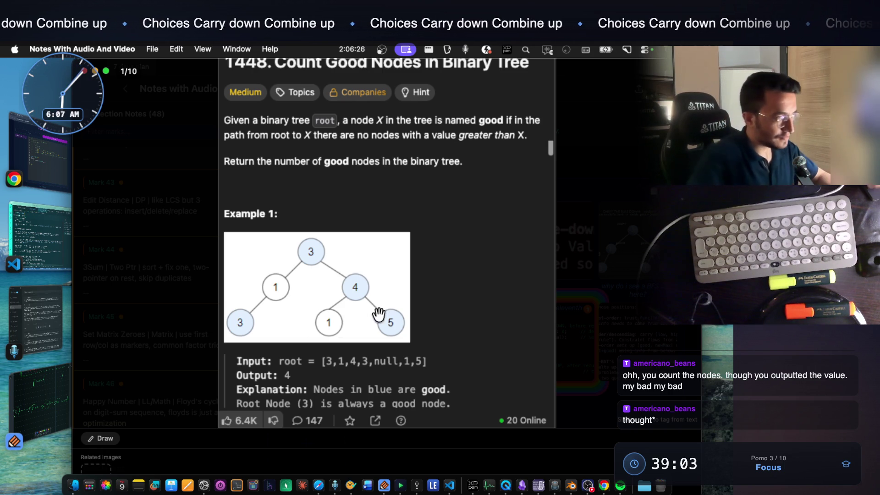
left_click(40, 399)
Write an underlined 'Good' beneath the green linked list
scroll(399, 285, "down", 2)
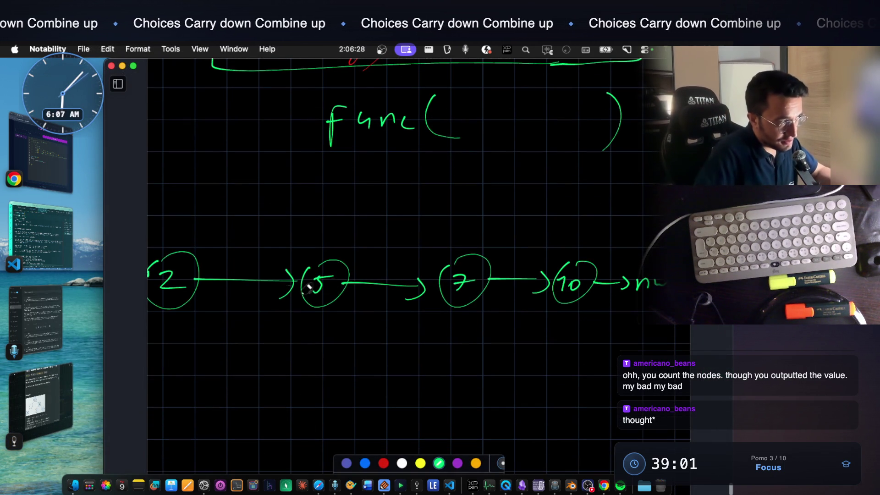
scroll(220, 289, "down", 2)
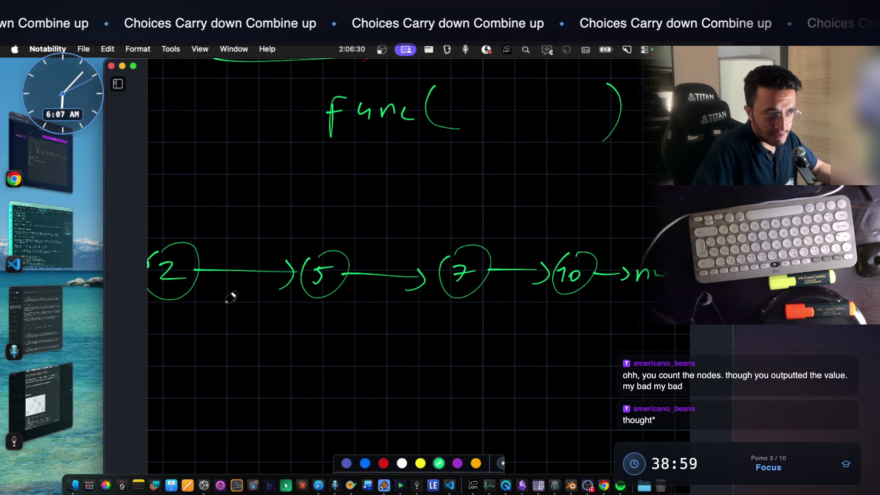
scroll(481, 271, "down", 1)
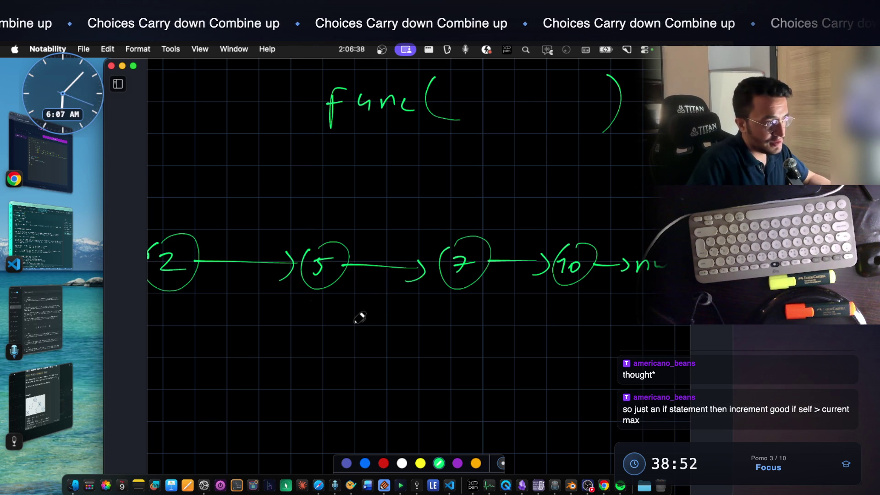
scroll(324, 273, "down", 2)
left_click_drag(254, 301, 233, 321)
mouse_move(265, 329)
left_mouse_down()
mouse_move(295, 324)
mouse_move(308, 304)
mouse_move(352, 345)
left_mouse_up()
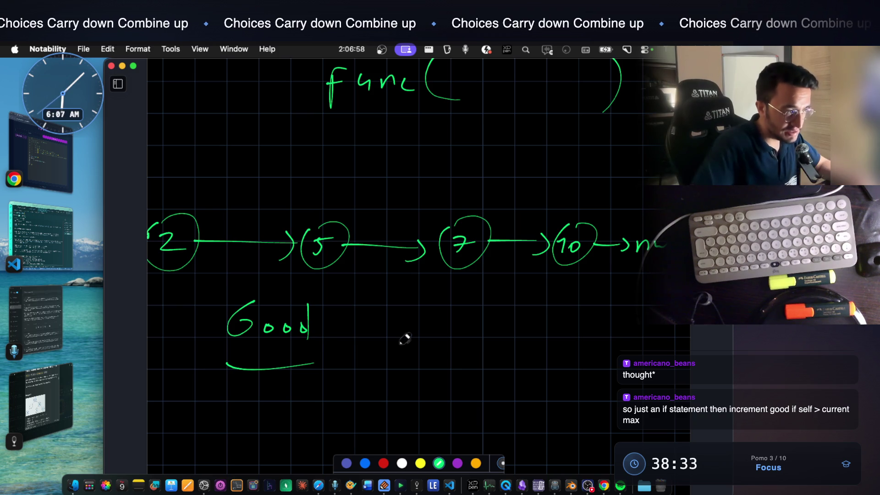
Draw a plus mark beside Good, undoing the extra increment strokes
mouse_move(435, 338)
left_mouse_down()
mouse_move(455, 337)
mouse_move(447, 348)
left_mouse_up()
mouse_move(465, 339)
left_mouse_down()
mouse_move(473, 339)
mouse_move(473, 350)
mouse_move(495, 337)
left_mouse_up()
key("super+z")
key("super+z")
key("super+z")
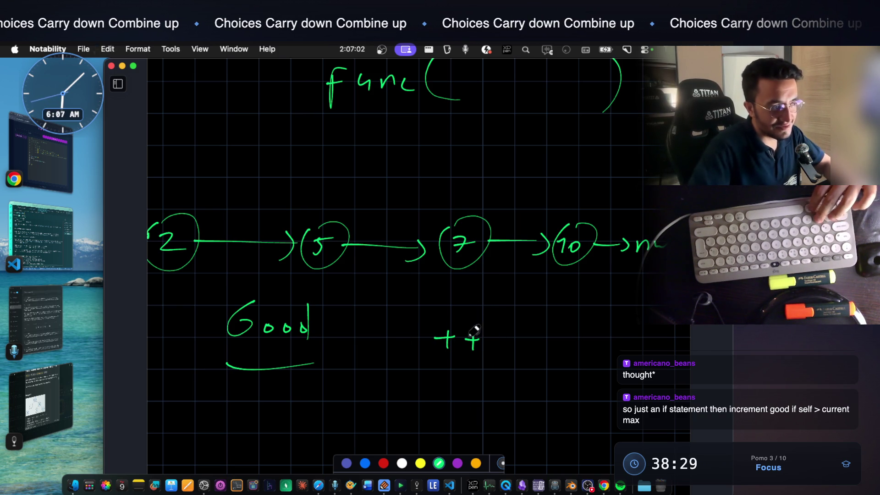
left_click_drag(442, 337, 442, 350)
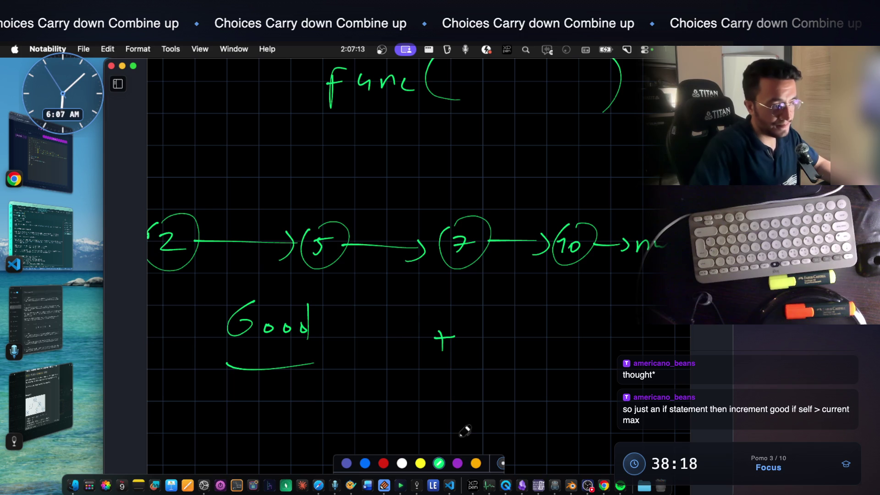
mouse_move(436, 340)
left_mouse_down()
mouse_move(450, 329)
mouse_move(453, 345)
left_mouse_up()
Write 'Count++' in a box beside the mark and make the notes window shorter
mouse_move(514, 332)
left_mouse_down()
mouse_move(512, 349)
mouse_move(559, 339)
mouse_move(568, 348)
left_mouse_up()
mouse_move(563, 338)
left_mouse_down()
mouse_move(577, 337)
mouse_move(585, 349)
left_mouse_up()
left_click_drag(579, 340, 591, 340)
mouse_move(594, 339)
left_mouse_down()
mouse_move(608, 338)
mouse_move(602, 351)
mouse_move(504, 370)
left_mouse_up()
left_click_drag(493, 321, 491, 369)
mouse_move(492, 322)
left_mouse_down()
mouse_move(629, 322)
mouse_move(559, 369)
left_mouse_up()
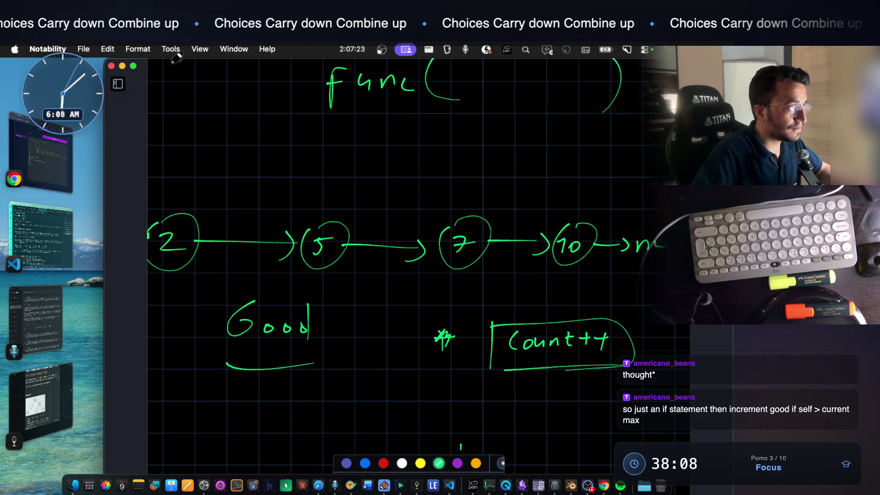
mouse_move(159, 70)
mouse_move(159, 71)
left_mouse_down()
mouse_move(157, 133)
mouse_move(125, 74)
mouse_move(126, 65)
mouse_move(143, 98)
mouse_move(153, 164)
left_mouse_up()
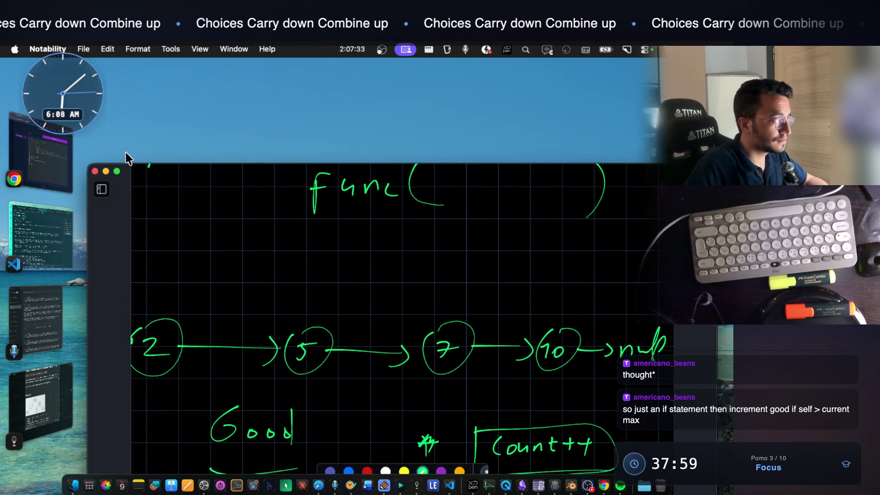
Enlarge the window, erase the boxed Count++ note, and return to the green pen
left_click_drag(125, 163, 129, 84)
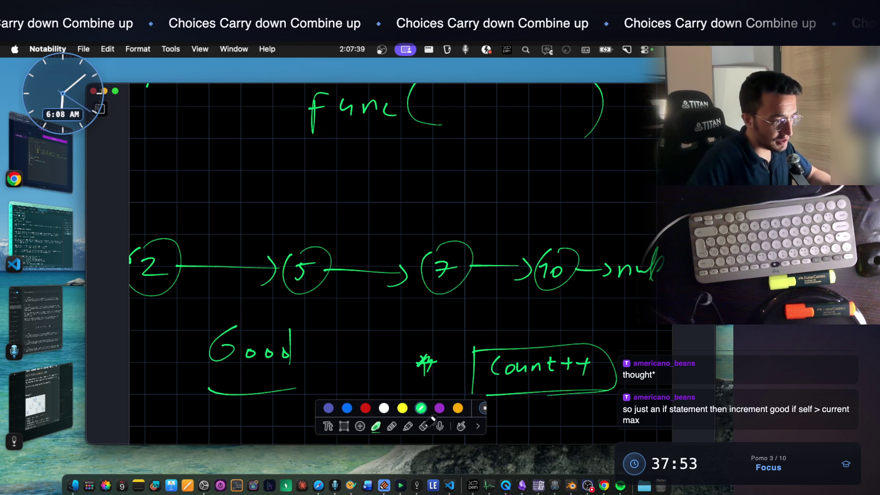
left_click(424, 426)
mouse_move(477, 360)
left_mouse_down()
mouse_move(558, 359)
mouse_move(575, 387)
mouse_move(532, 364)
mouse_move(591, 360)
mouse_move(422, 363)
left_mouse_up()
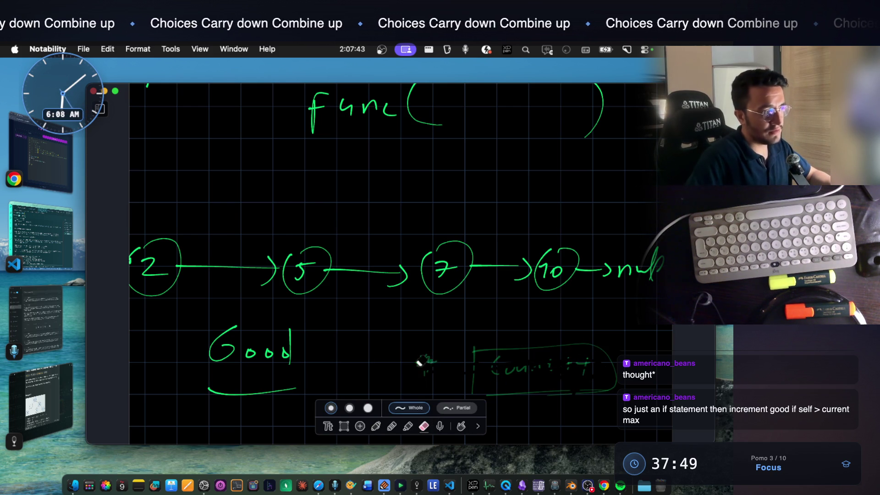
left_click(391, 426)
left_click(376, 426)
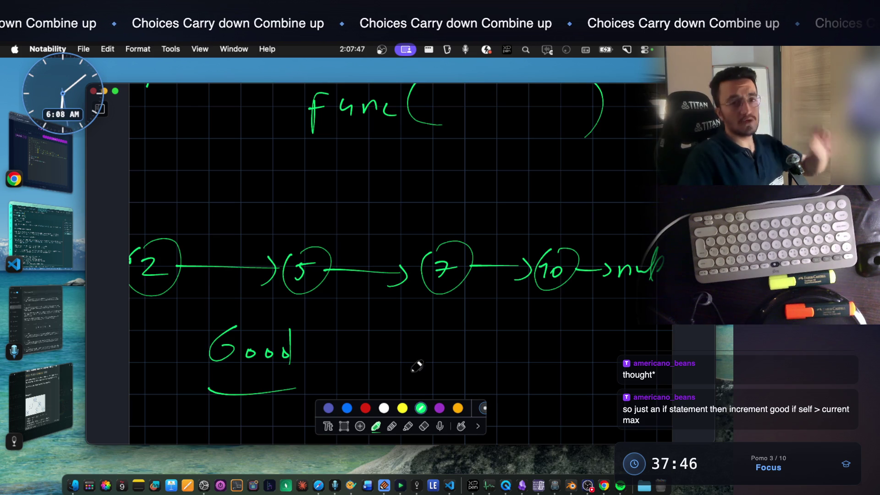
Sketch arcs from node 7 back to nodes 5 and 2, then undo with Cmd+Z
scroll(372, 276, "down", 2)
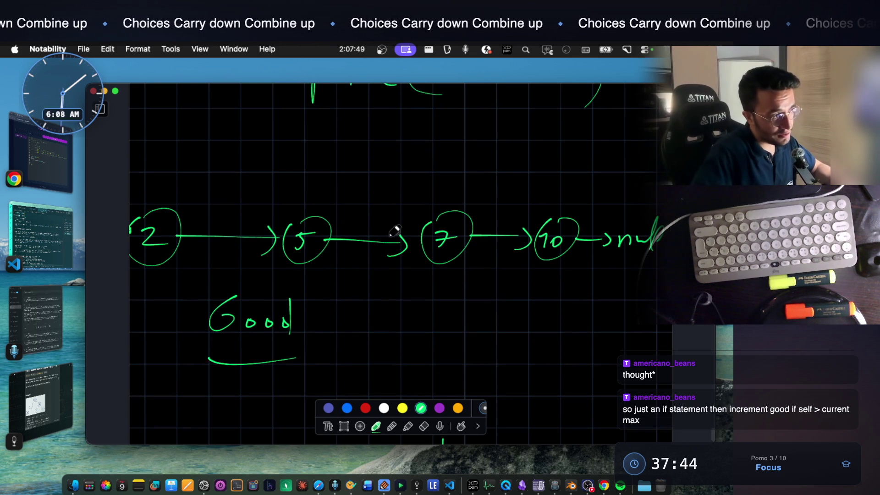
scroll(371, 256, "down", 1)
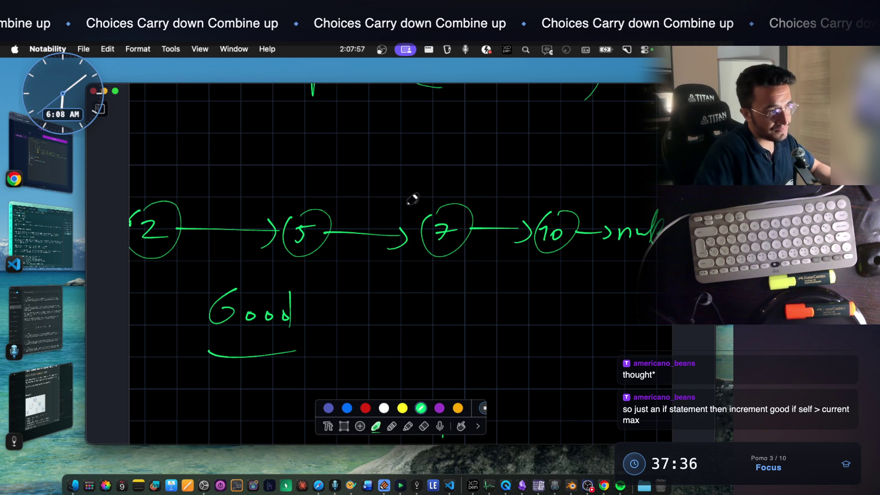
mouse_move(443, 197)
left_mouse_down()
mouse_move(373, 180)
mouse_move(348, 191)
mouse_move(342, 211)
left_mouse_up()
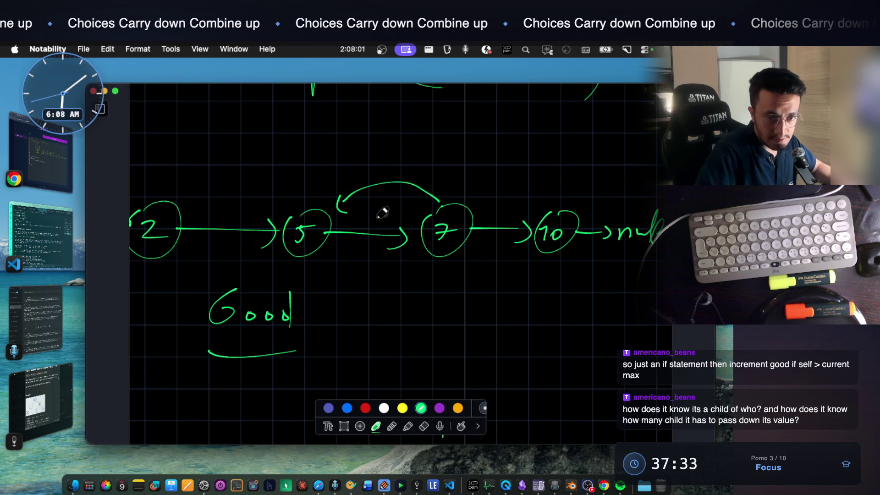
mouse_move(451, 193)
left_mouse_down()
mouse_move(187, 191)
mouse_move(201, 208)
left_mouse_up()
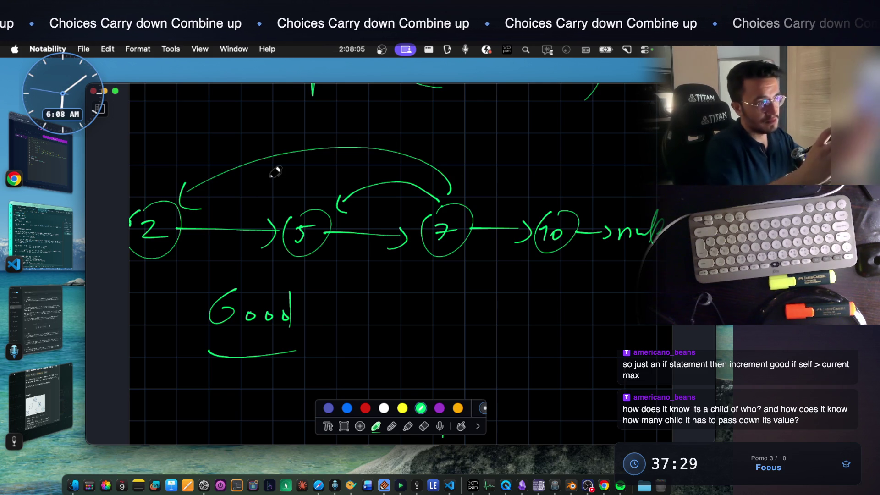
key("super+z")
key("super+z")
key("super+z")
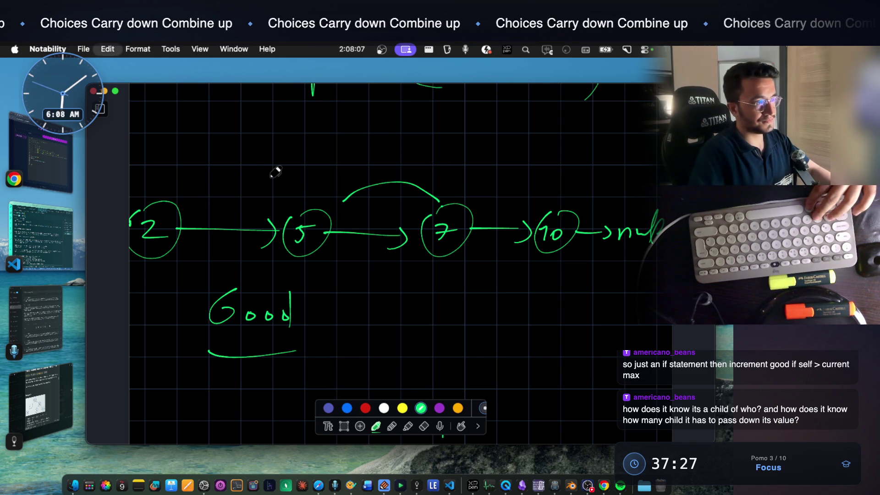
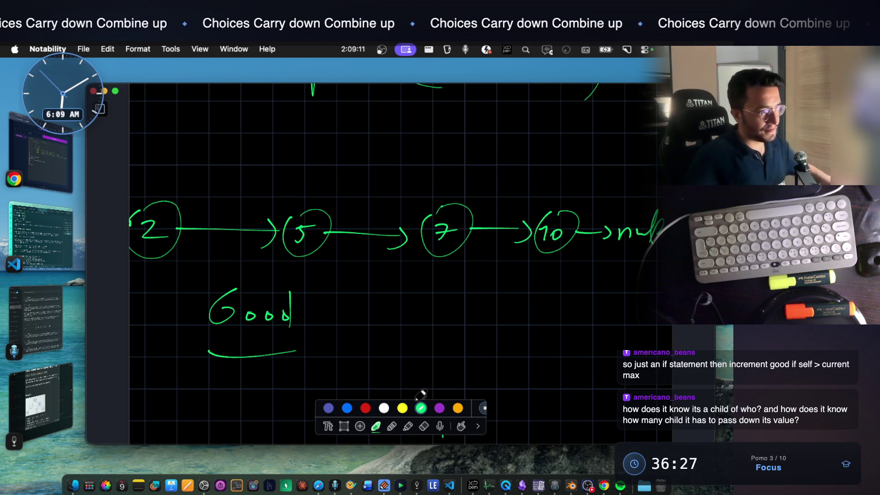
Sketch a green root node with two child circles and branches beneath them
scroll(373, 321, "down", 5)
mouse_move(242, 276)
left_mouse_down()
mouse_move(236, 306)
mouse_move(266, 273)
left_mouse_up()
scroll(266, 275, "up", 5)
scroll(267, 279, "down", 10)
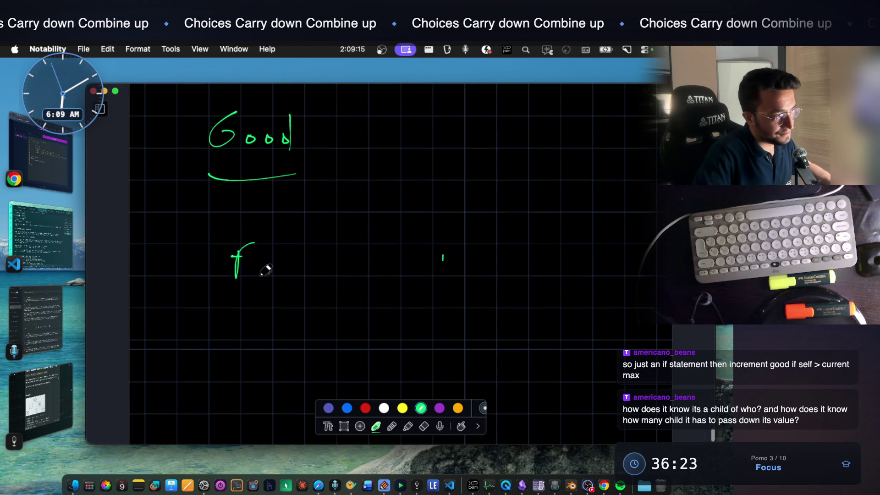
mouse_move(360, 232)
left_mouse_down()
mouse_move(374, 262)
mouse_move(362, 234)
left_mouse_up()
scroll(360, 259, "down", 2)
scroll(360, 259, "down", 1)
mouse_move(363, 202)
left_mouse_down()
mouse_move(307, 282)
mouse_move(426, 273)
left_mouse_up()
mouse_move(411, 278)
left_mouse_down()
mouse_move(446, 285)
mouse_move(424, 275)
left_mouse_up()
left_click_drag(301, 312, 279, 362)
left_click_drag(311, 313, 342, 362)
mouse_move(424, 306)
left_mouse_down()
mouse_move(404, 347)
mouse_move(450, 354)
left_mouse_up()
scroll(392, 294, "up", 3)
mouse_move(310, 309)
left_mouse_down()
mouse_move(327, 307)
mouse_move(326, 324)
left_mouse_up()
scroll(326, 324, "down", 3)
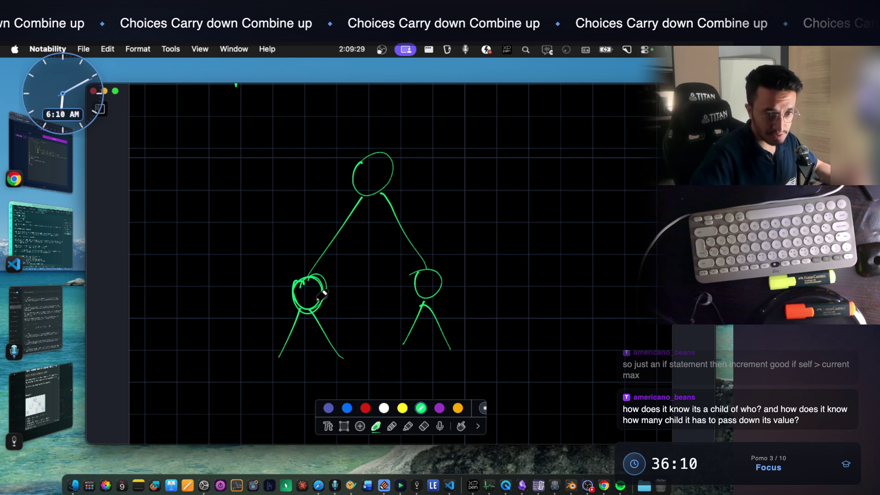
Thicken the left child's circle and draw a curved arrow from the root to it
mouse_move(334, 285)
left_mouse_down()
mouse_move(305, 275)
mouse_move(295, 294)
mouse_move(325, 288)
mouse_move(298, 293)
mouse_move(309, 280)
left_mouse_up()
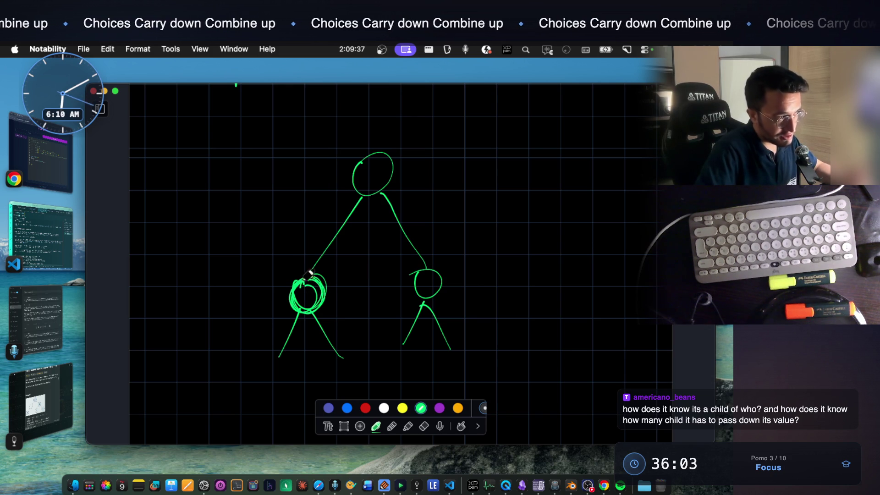
mouse_move(339, 181)
left_mouse_down()
mouse_move(298, 251)
mouse_move(310, 251)
left_mouse_up()
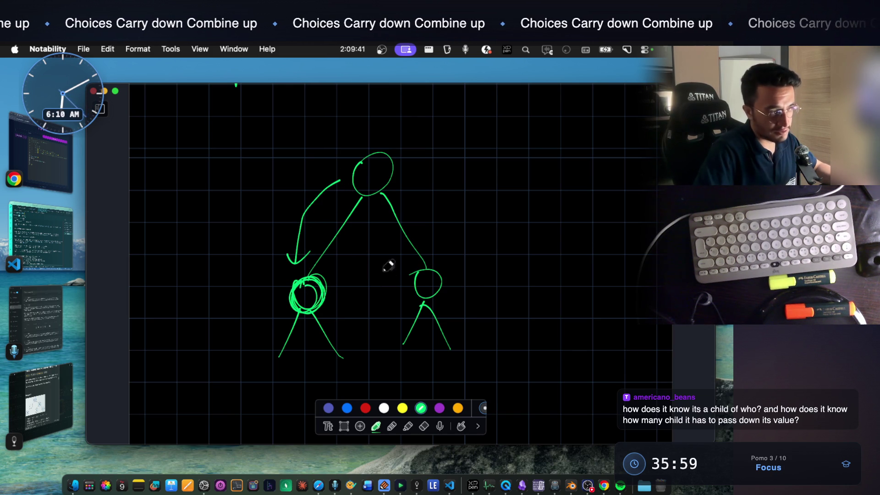
scroll(385, 268, "down", 4)
left_click_drag(309, 190, 306, 212)
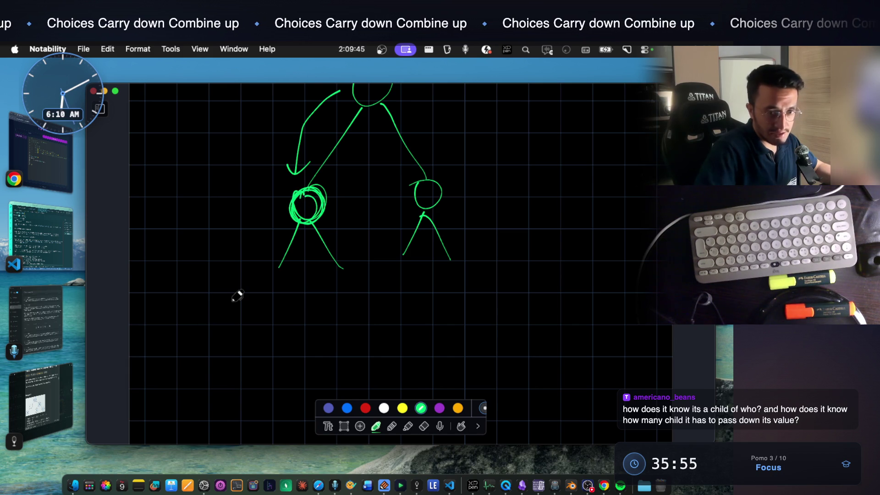
Write the header func(arg1) in green below the tree
left_click_drag(197, 204, 258, 213)
left_click_drag(254, 205, 250, 228)
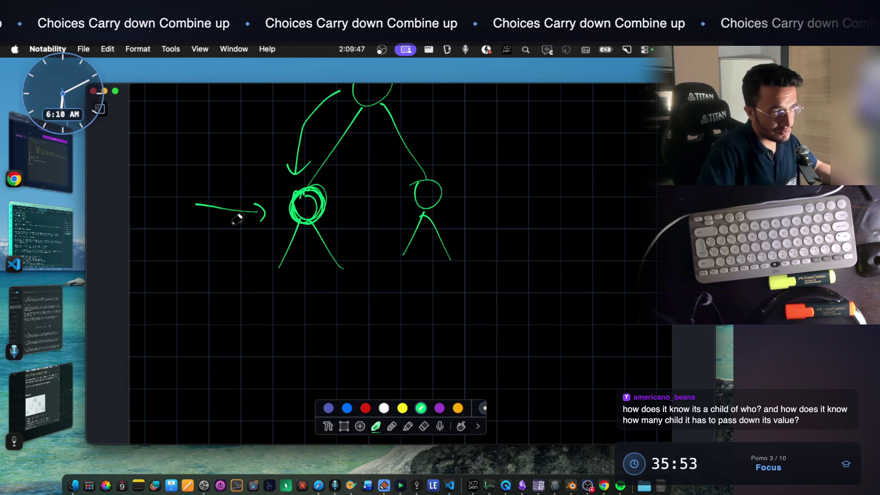
scroll(241, 222, "down", 3)
mouse_move(221, 304)
left_mouse_down()
mouse_move(211, 349)
mouse_move(250, 317)
mouse_move(284, 325)
left_mouse_up()
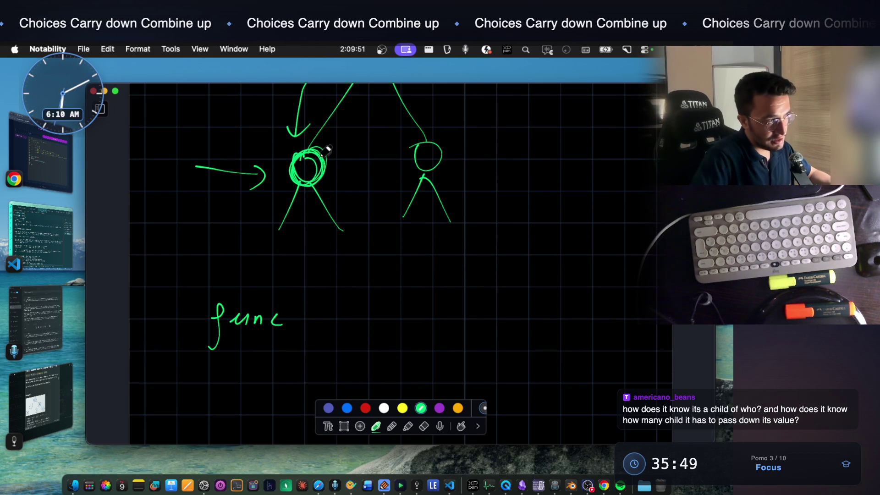
left_click_drag(314, 290, 322, 349)
mouse_move(359, 319)
left_mouse_down()
mouse_move(362, 330)
mouse_move(374, 318)
mouse_move(381, 343)
left_mouse_up()
left_click_drag(408, 316, 415, 342)
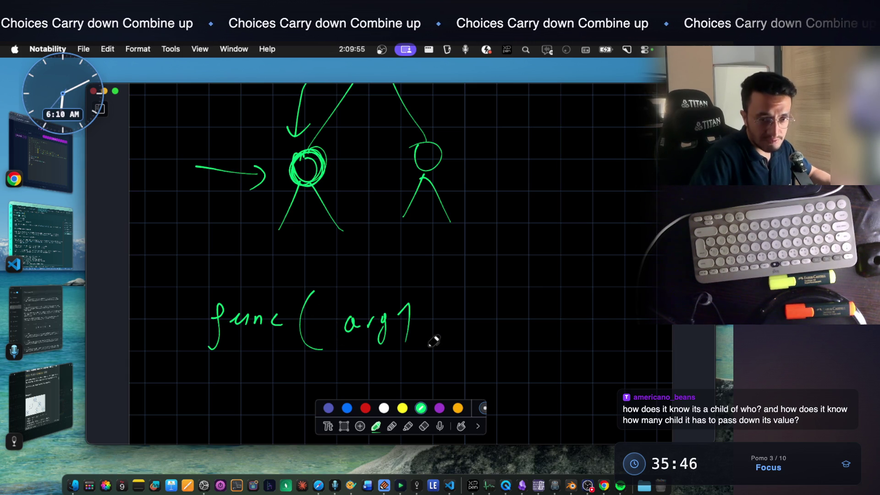
scroll(405, 293, "up", 4)
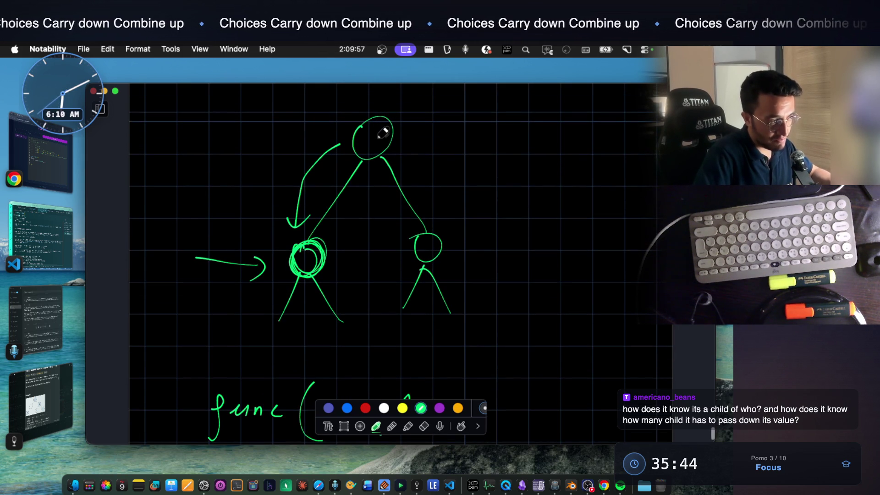
scroll(385, 183, "down", 6)
left_click_drag(449, 245, 454, 298)
scroll(513, 220, "down", 1)
Add braces and the body x = arg1 + 10; func(x, )
left_click_drag(509, 183, 499, 270)
scroll(458, 275, "down", 4)
mouse_move(204, 302)
left_mouse_down()
mouse_move(212, 306)
mouse_move(212, 361)
left_mouse_up()
scroll(310, 221, "up", 2)
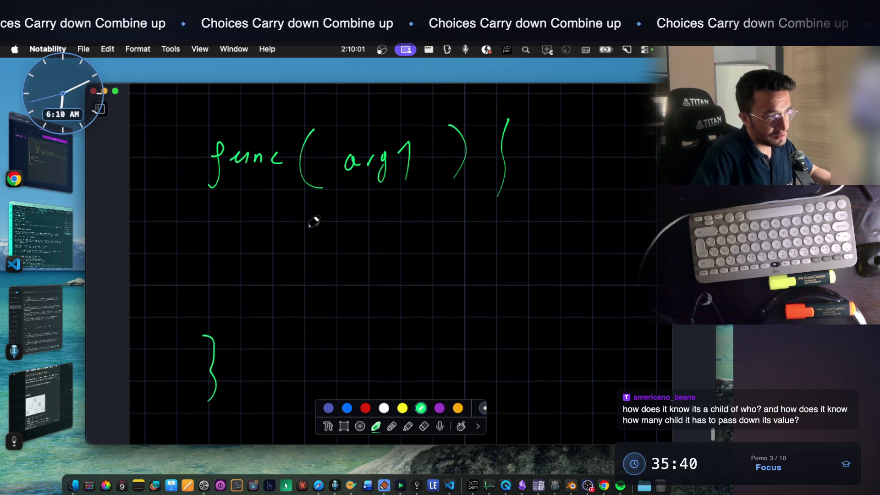
mouse_move(292, 253)
left_mouse_down()
mouse_move(412, 252)
mouse_move(402, 248)
left_mouse_up()
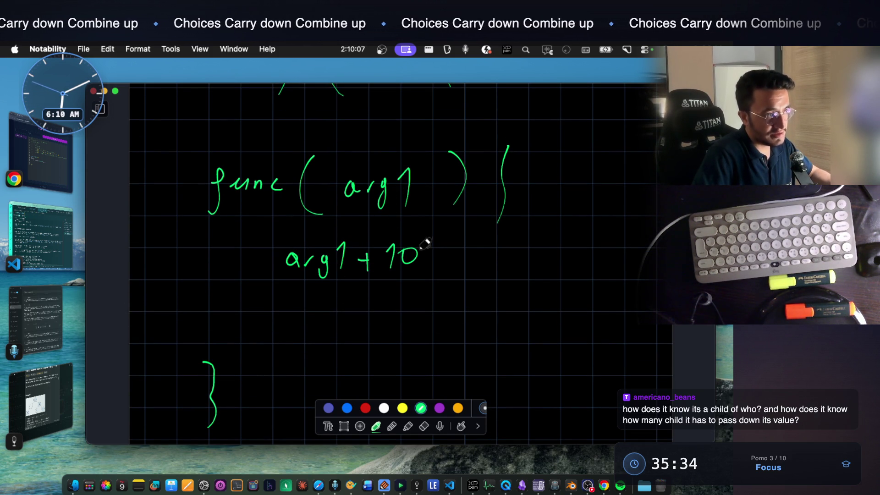
mouse_move(230, 258)
left_mouse_down()
mouse_move(252, 254)
mouse_move(315, 301)
mouse_move(391, 304)
mouse_move(421, 328)
left_mouse_up()
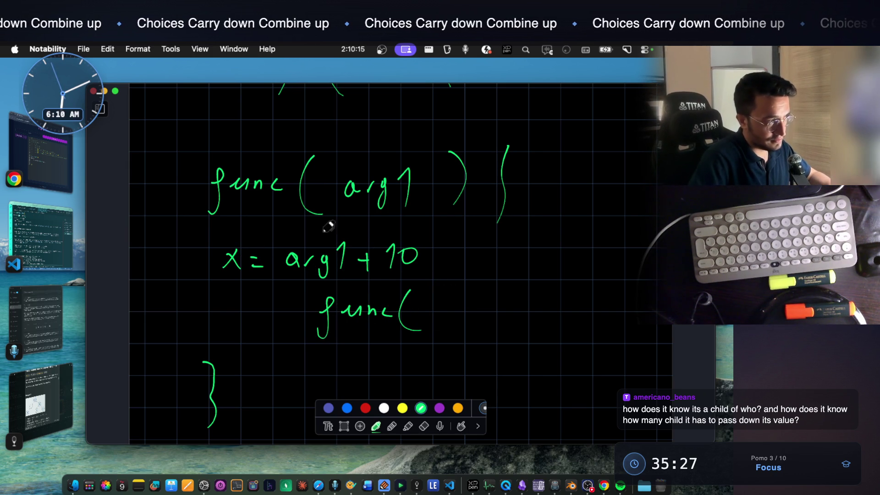
mouse_move(431, 304)
left_mouse_down()
mouse_move(446, 321)
mouse_move(474, 327)
left_mouse_up()
left_click_drag(488, 288, 485, 337)
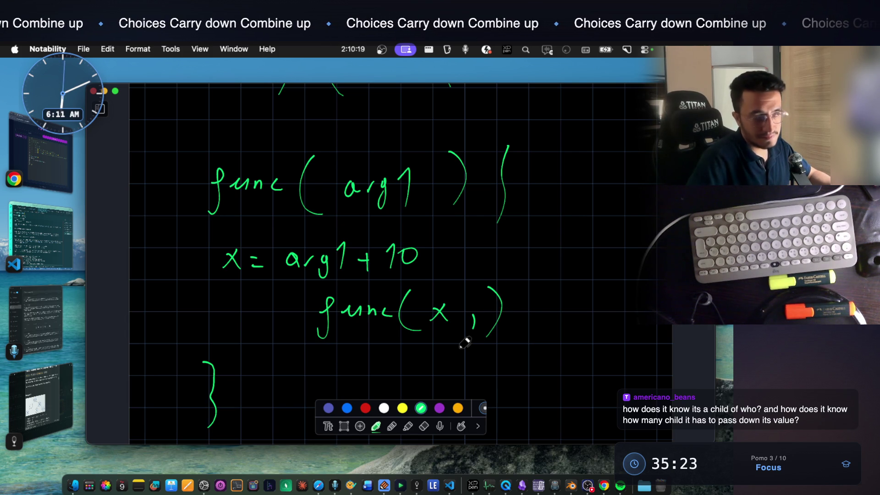
Underline arg1 in the function header
scroll(465, 343, "up", 3)
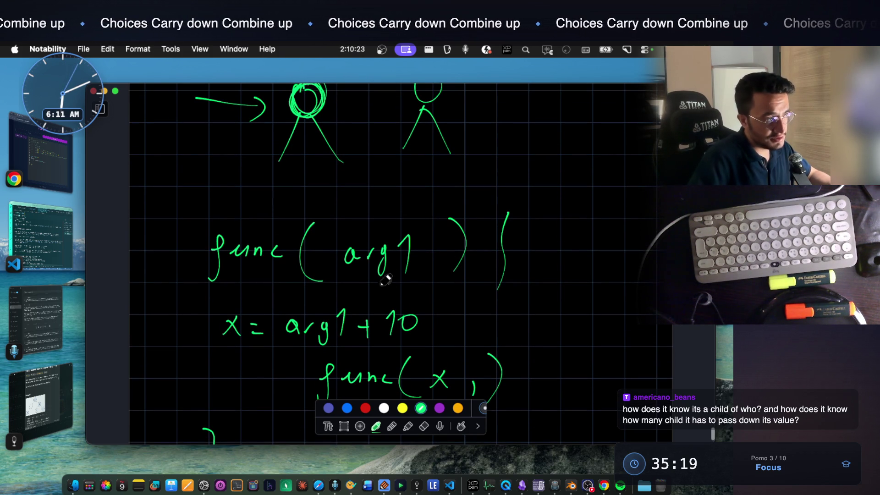
mouse_move(348, 284)
left_mouse_down()
mouse_move(416, 284)
mouse_move(376, 280)
left_mouse_up()
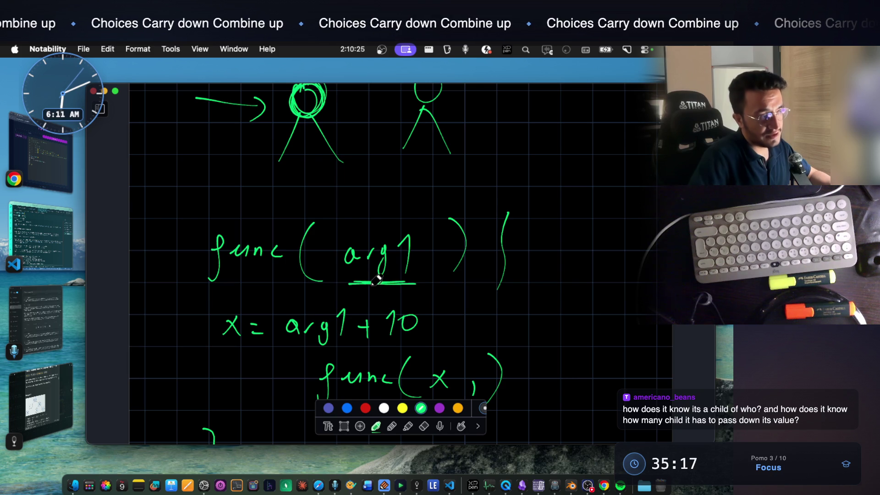
scroll(375, 280, "up", 1)
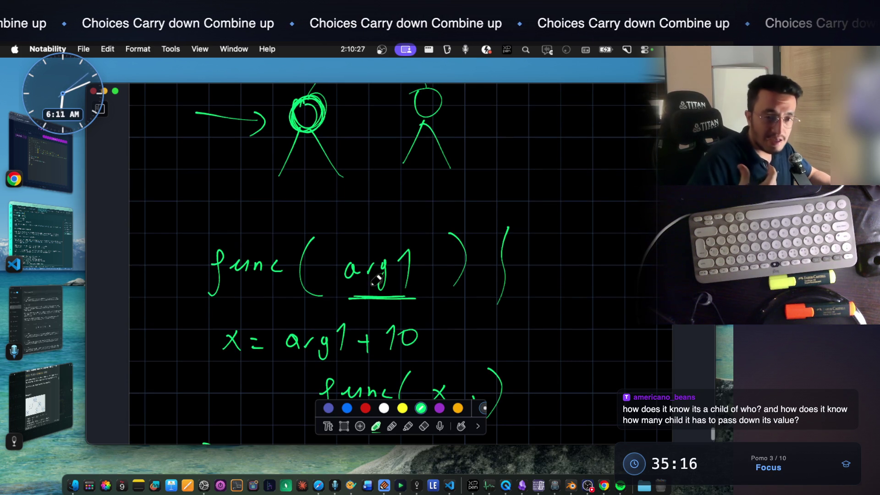
scroll(376, 280, "up", 3)
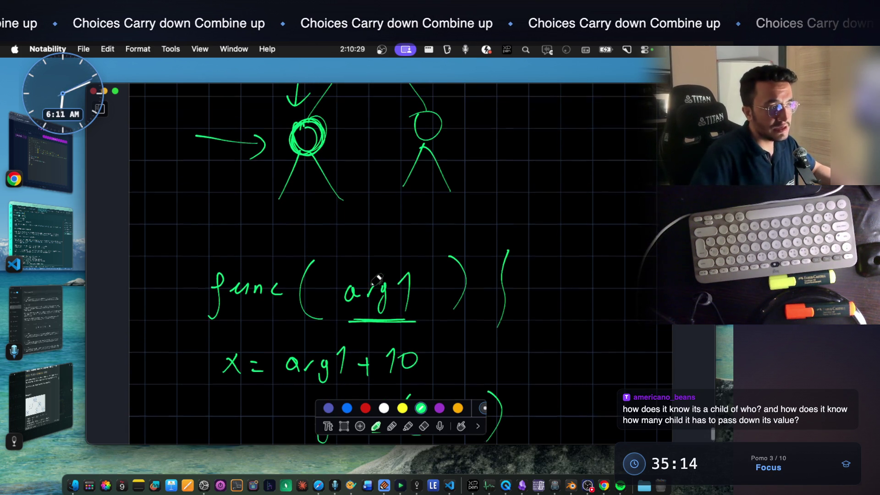
Label arg1 in red with an arrow and the word History
left_click(365, 407)
mouse_move(394, 285)
left_mouse_down()
mouse_move(440, 247)
mouse_move(430, 260)
left_mouse_up()
left_click_drag(467, 226, 465, 254)
mouse_move(475, 227)
left_mouse_down()
mouse_move(479, 247)
mouse_move(491, 231)
mouse_move(550, 226)
left_mouse_up()
scroll(437, 216, "up", 15)
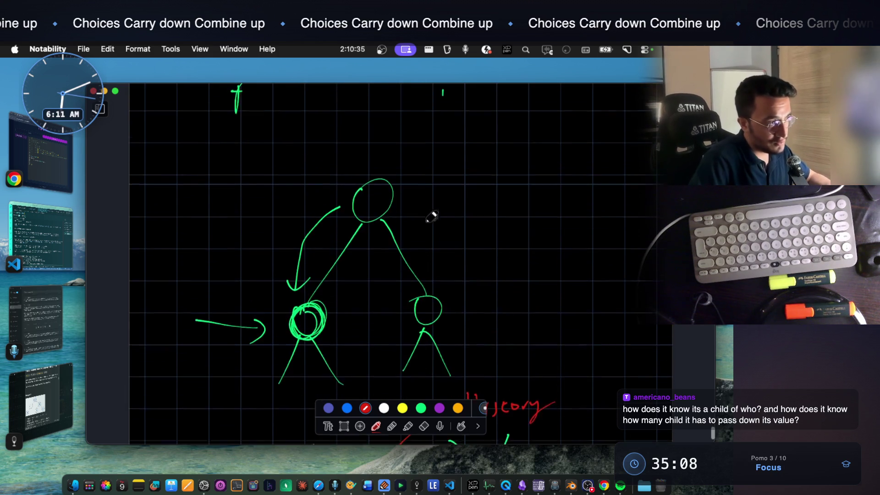
scroll(418, 158, "up", 3)
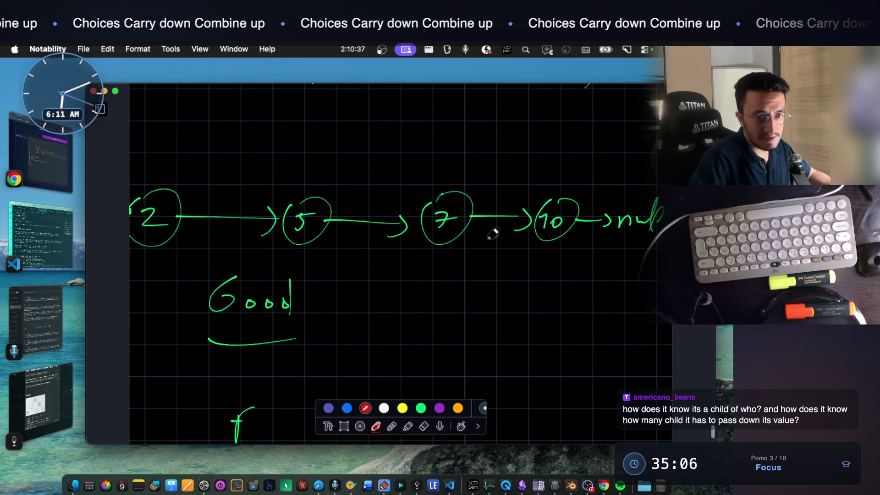
scroll(502, 199, "down", 2)
scroll(501, 198, "down", 10)
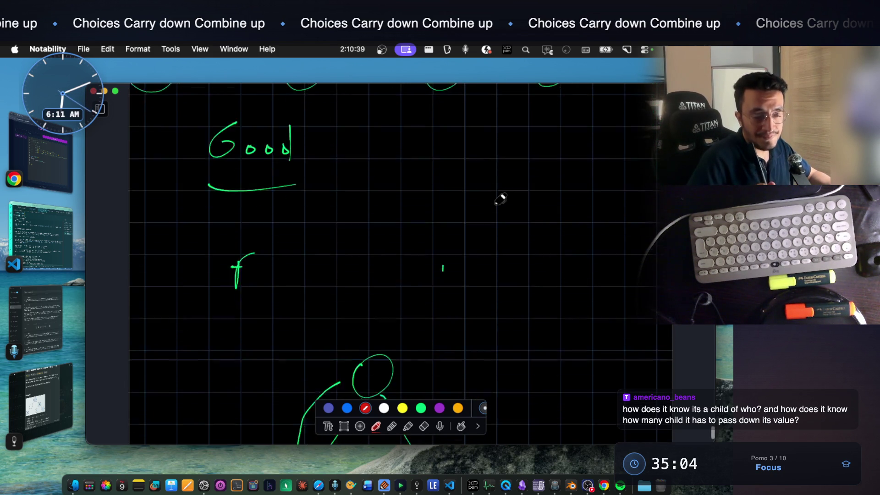
scroll(501, 198, "down", 2)
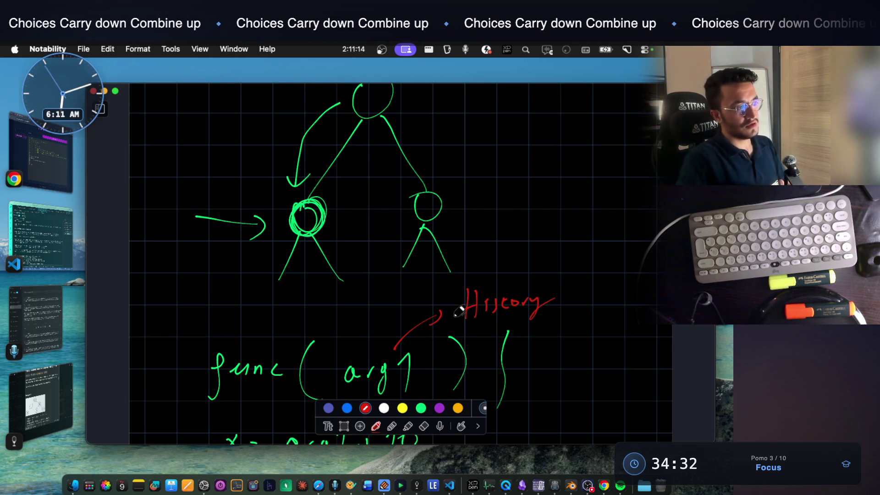
scroll(411, 327, "down", 10)
scroll(391, 303, "down", 2)
In green, write Greedy(running Sum) + pre-order + and start post-order below
left_click(420, 408)
mouse_move(182, 285)
left_mouse_down()
mouse_move(176, 308)
mouse_move(239, 312)
mouse_move(247, 338)
left_mouse_up()
left_click_drag(287, 284, 286, 325)
mouse_move(295, 324)
left_mouse_down()
mouse_move(305, 304)
mouse_move(359, 304)
mouse_move(372, 314)
mouse_move(387, 287)
mouse_move(435, 304)
mouse_move(510, 288)
mouse_move(582, 296)
mouse_move(594, 275)
mouse_move(619, 296)
mouse_move(653, 293)
mouse_move(641, 309)
left_mouse_up()
scroll(295, 321, "down", 2)
mouse_move(295, 321)
left_mouse_down()
mouse_move(370, 324)
mouse_move(347, 320)
mouse_move(338, 330)
mouse_move(337, 320)
mouse_move(356, 328)
mouse_move(399, 304)
mouse_move(434, 308)
left_mouse_up()
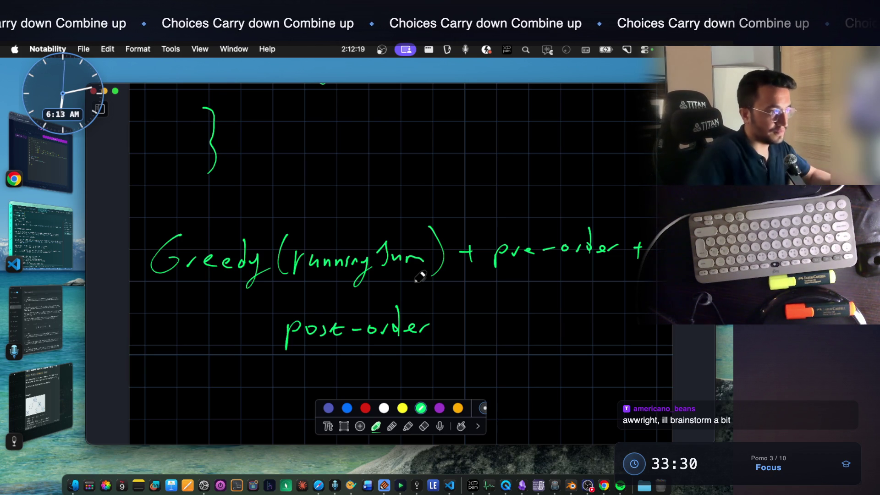
Scroll back up to the 2 → 5 → 7 → 10 → null linked list with Good
scroll(397, 253, "up", 1)
scroll(397, 254, "up", 15)
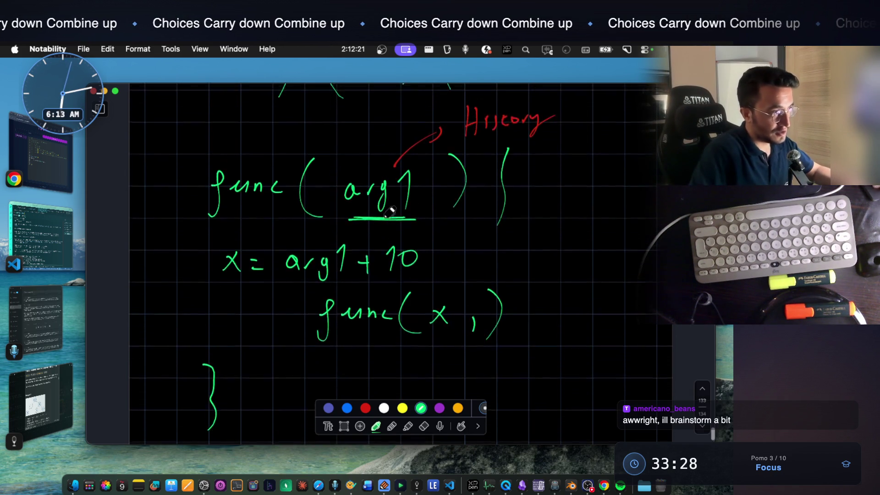
scroll(390, 212, "up", 15)
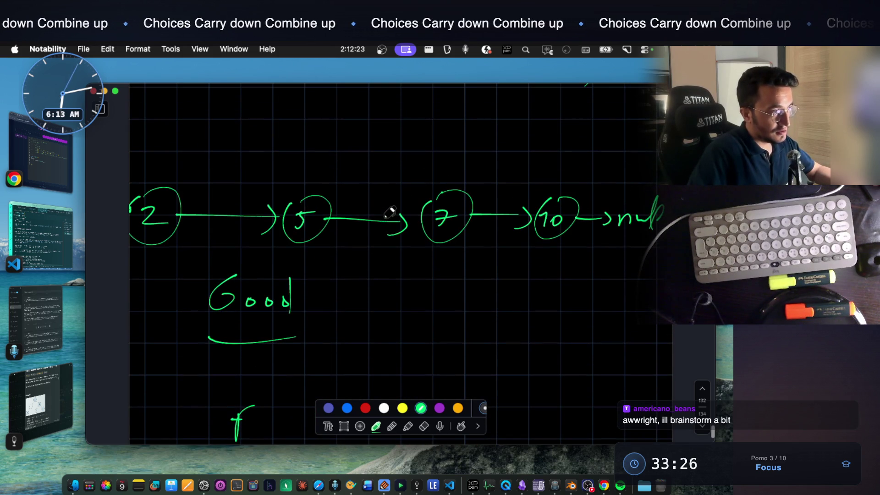
Title the linked list Greedy and redraw the 7 in the third node
mouse_move(307, 230)
left_mouse_down()
mouse_move(295, 241)
mouse_move(369, 234)
mouse_move(408, 249)
left_mouse_up()
scroll(392, 236, "down", 5)
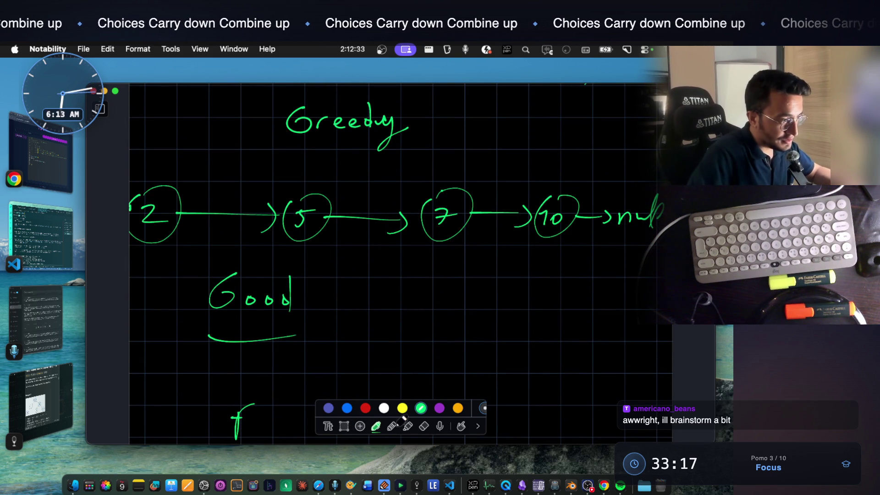
left_click(424, 426)
mouse_move(451, 225)
left_mouse_down()
mouse_move(441, 216)
mouse_move(437, 252)
left_mouse_up()
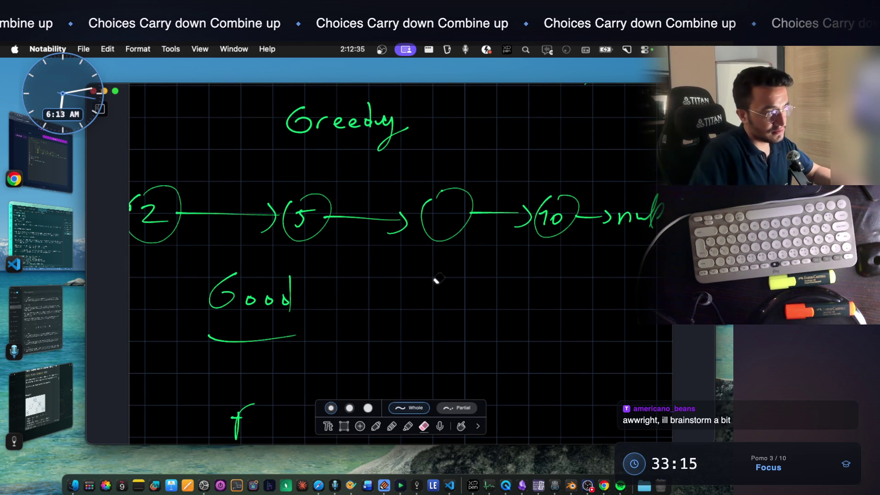
left_click(376, 426)
mouse_move(439, 203)
left_mouse_down()
mouse_move(447, 201)
mouse_move(442, 227)
left_mouse_up()
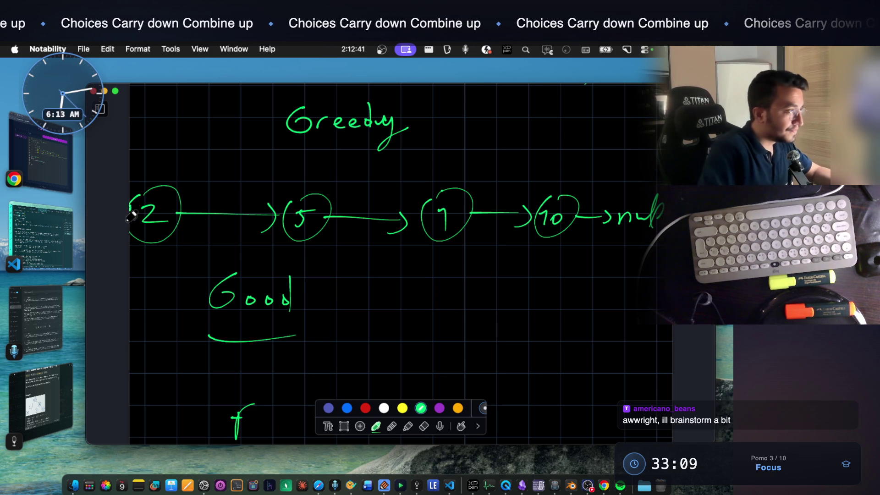
Undo a stray check mark and bracket, then erase Good and its underline
left_click_drag(157, 281, 186, 271)
left_click_drag(132, 323, 118, 346)
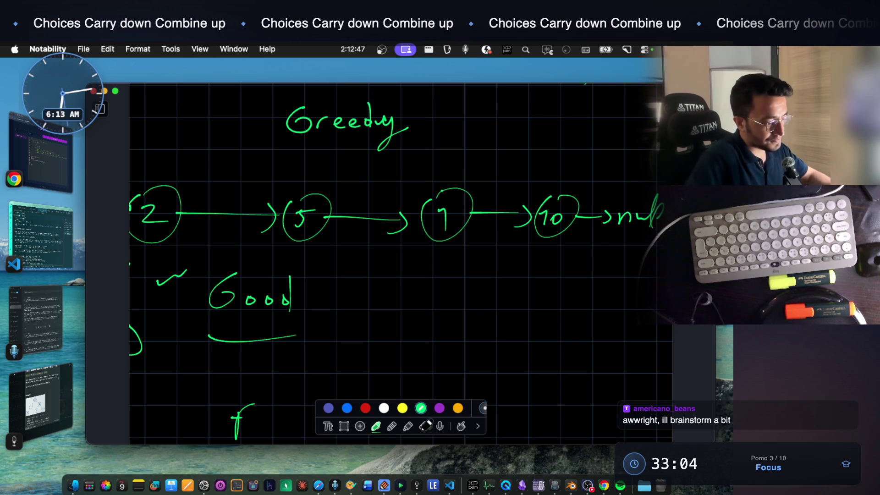
key("super+z")
key("super+z")
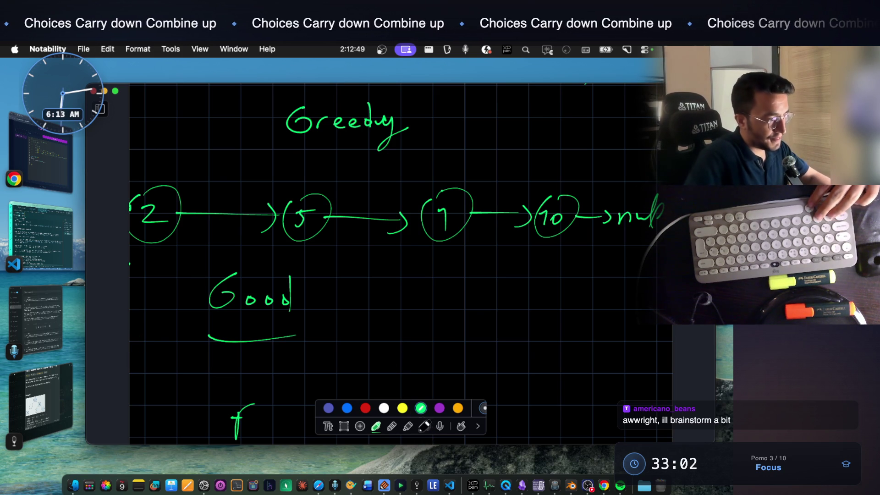
left_click(423, 425)
mouse_move(219, 298)
left_mouse_down()
mouse_move(299, 298)
mouse_move(255, 349)
left_mouse_up()
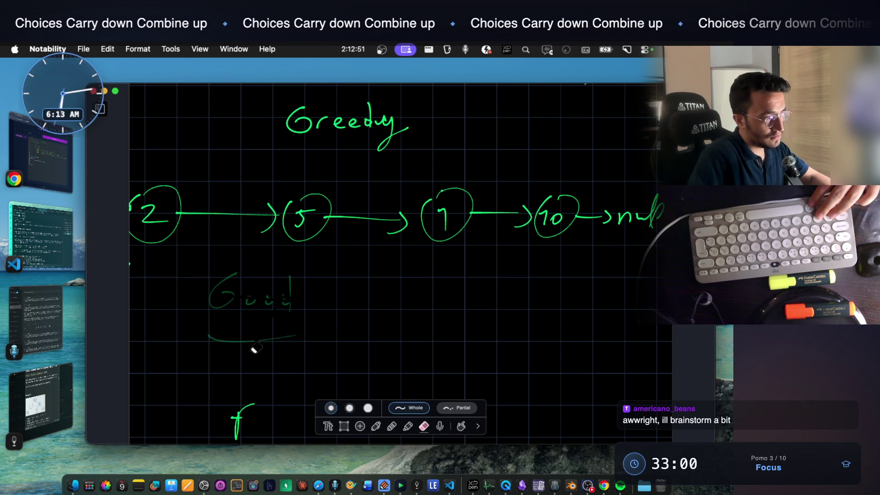
Write func(2); below the list and erase the stray marks around it
left_click(375, 425)
left_click(292, 305)
mouse_move(303, 292)
left_mouse_down()
mouse_move(285, 332)
mouse_move(327, 299)
mouse_move(349, 313)
left_mouse_up()
left_click_drag(369, 288, 366, 320)
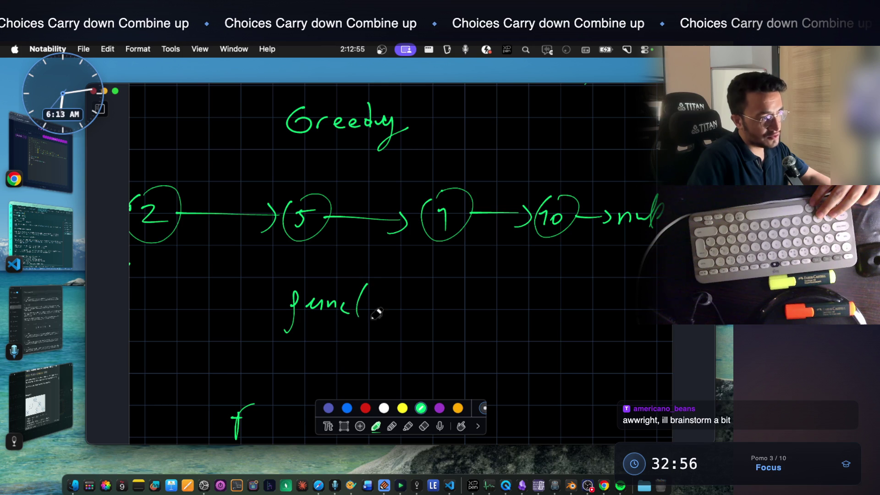
mouse_move(384, 290)
left_mouse_down()
mouse_move(407, 323)
mouse_move(433, 298)
left_mouse_up()
scroll(426, 321, "down", 5)
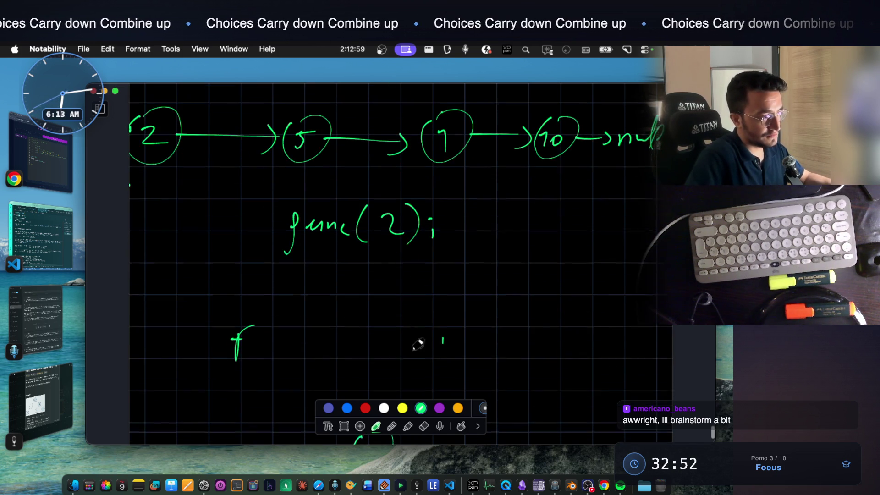
left_click(424, 427)
left_click(237, 331)
left_click(444, 330)
Draw a green arc over the 2→5 arrow and underline the 5 node
left_click(376, 426)
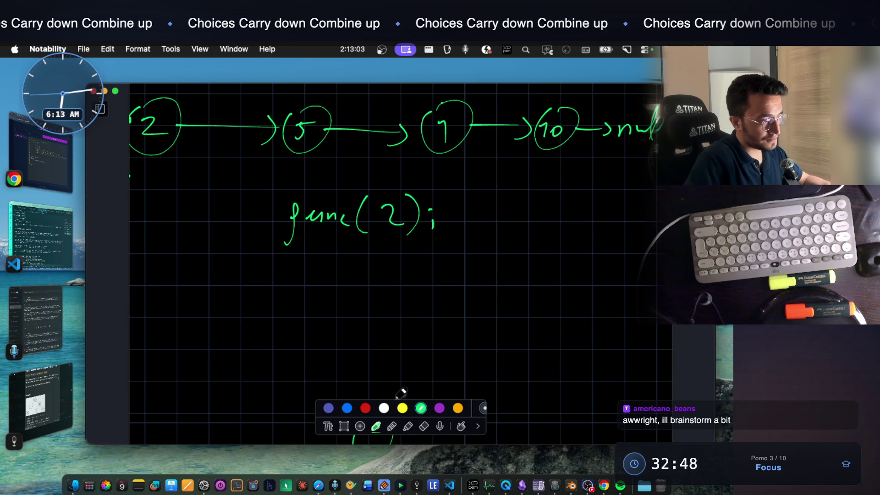
scroll(440, 284, "up", 5)
scroll(422, 229, "down", 2)
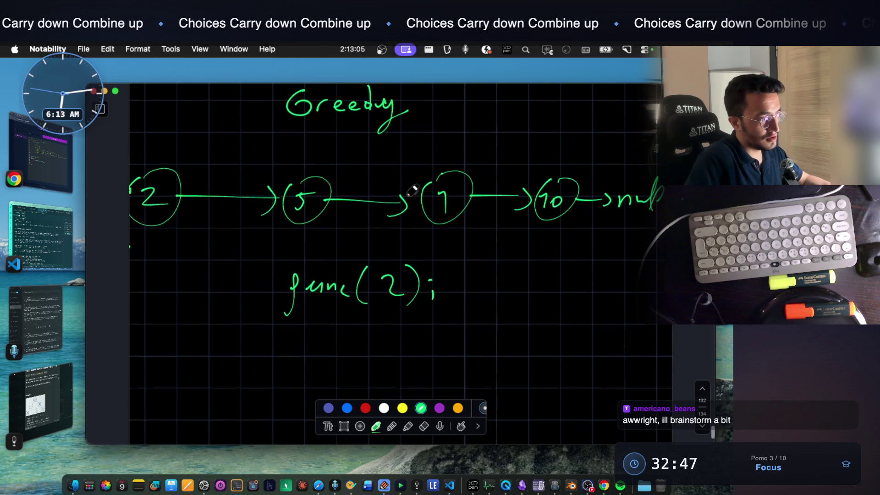
mouse_move(194, 160)
left_mouse_down()
mouse_move(268, 156)
mouse_move(257, 179)
left_mouse_up()
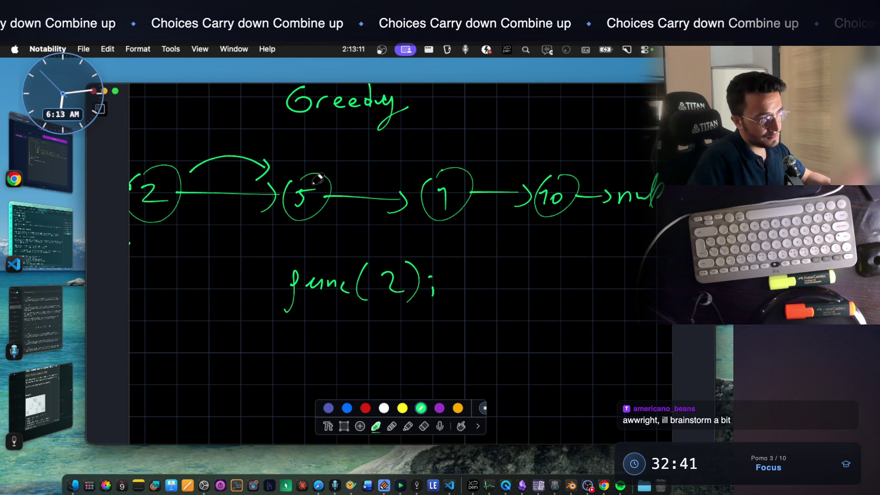
left_click_drag(288, 233, 320, 235)
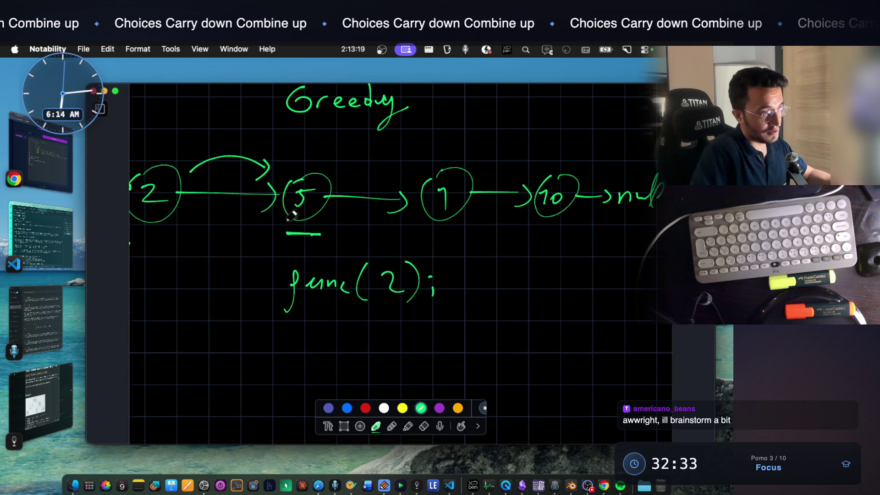
scroll(281, 197, "down", 3)
Handwrite func(5, arg1) beneath func(2);
left_click_drag(289, 316, 281, 347)
mouse_move(296, 328)
left_mouse_down()
mouse_move(321, 323)
mouse_move(337, 331)
left_mouse_up()
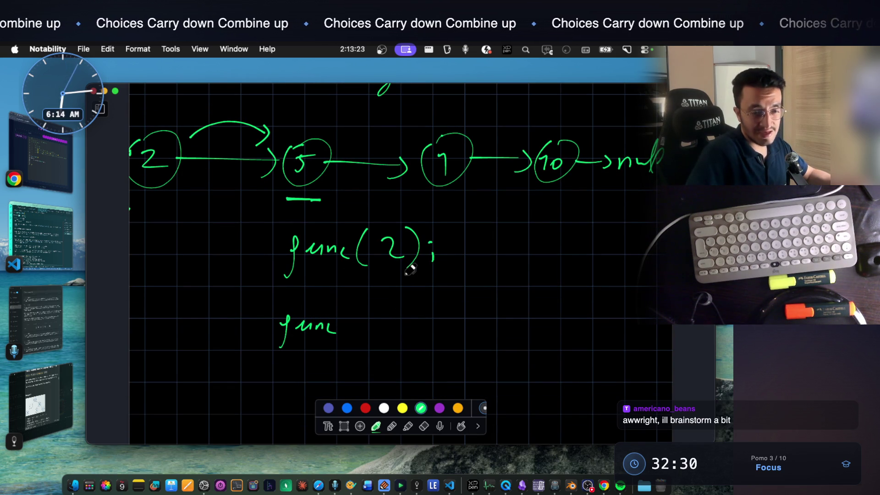
left_click_drag(356, 316, 354, 344)
mouse_move(382, 313)
left_mouse_down()
mouse_move(384, 336)
mouse_move(398, 315)
left_mouse_up()
scroll(489, 307, "down", 2)
left_click_drag(494, 275, 500, 302)
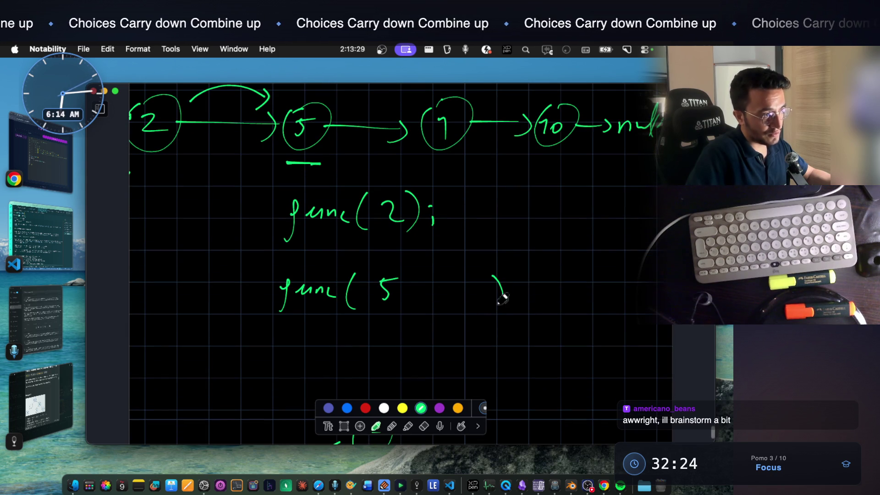
mouse_move(423, 296)
left_mouse_down()
mouse_move(421, 306)
mouse_move(443, 292)
mouse_move(459, 308)
left_mouse_up()
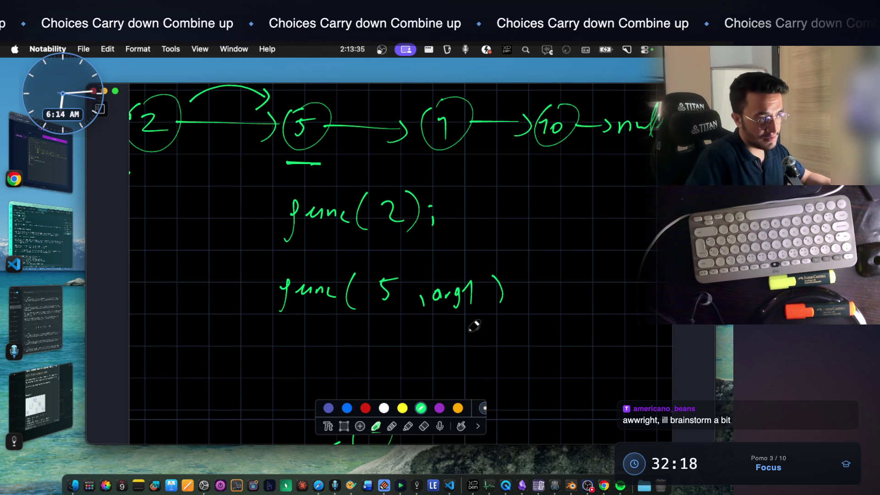
scroll(519, 255, "down", 1)
left_click_drag(519, 256, 517, 310)
scroll(416, 290, "down", 5)
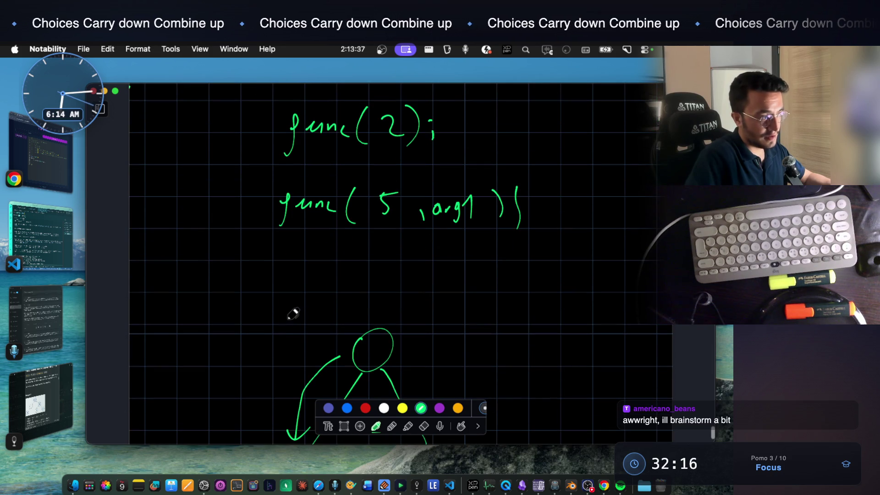
scroll(418, 252, "up", 5)
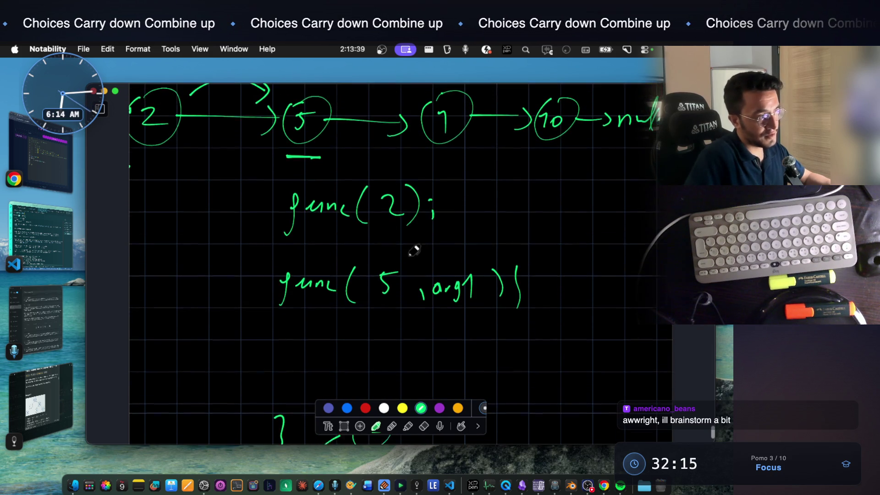
Label that line SF(5) on its left and write max=2 at the left margin
mouse_move(183, 278)
left_mouse_down()
mouse_move(176, 299)
mouse_move(197, 284)
mouse_move(227, 296)
mouse_move(220, 313)
left_mouse_up()
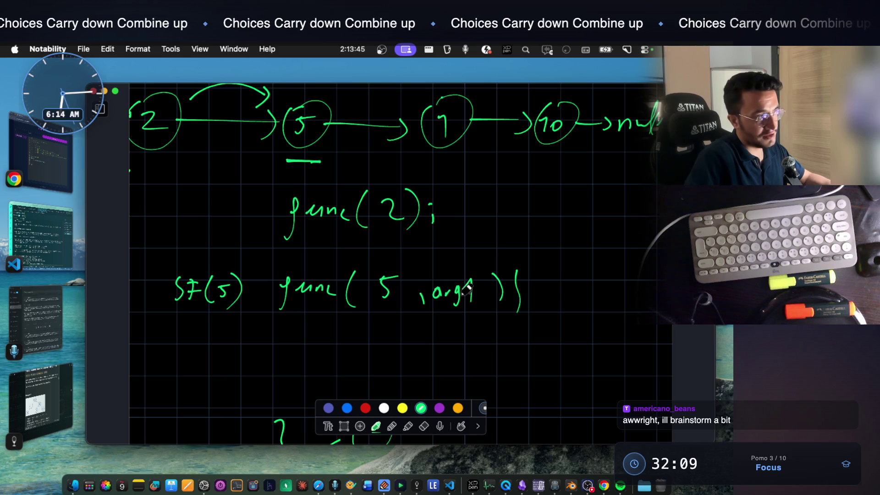
scroll(467, 282, "up", 3)
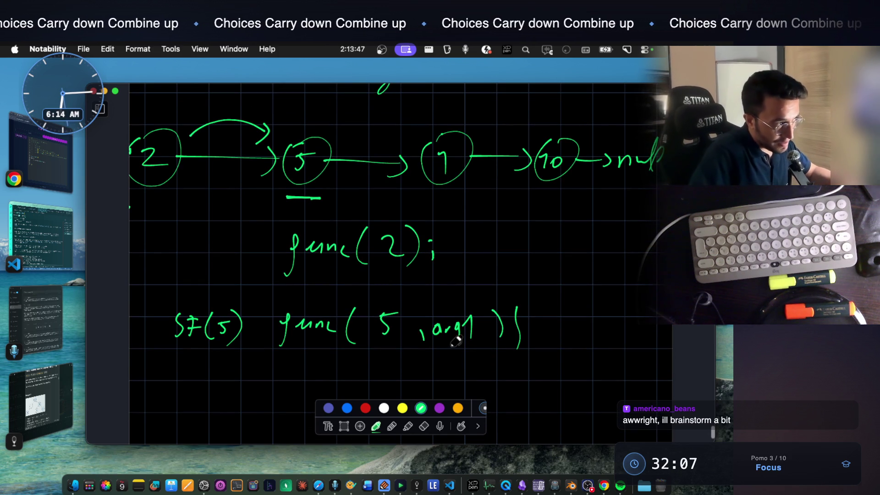
scroll(164, 178, "up", 2)
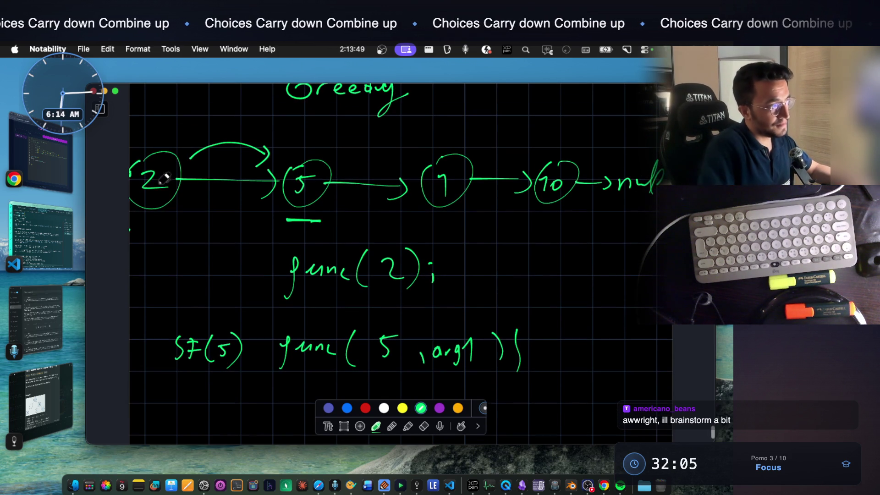
left_click_drag(137, 239, 147, 244)
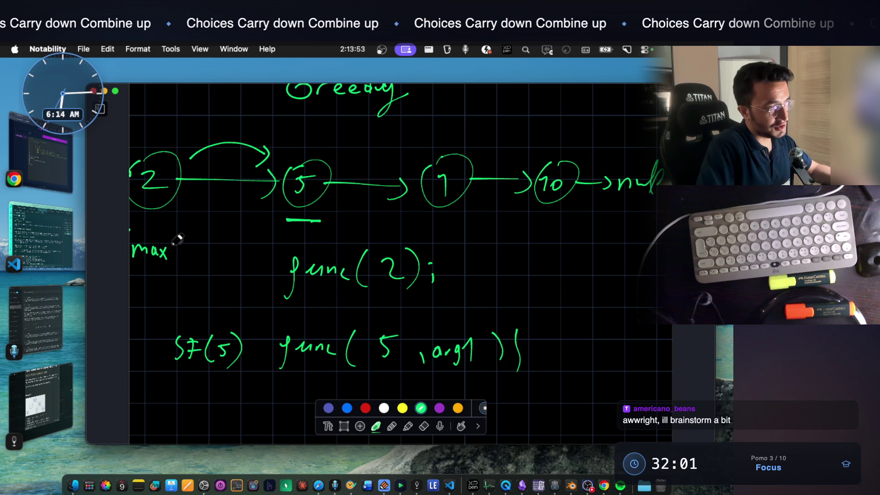
left_click_drag(188, 245, 207, 256)
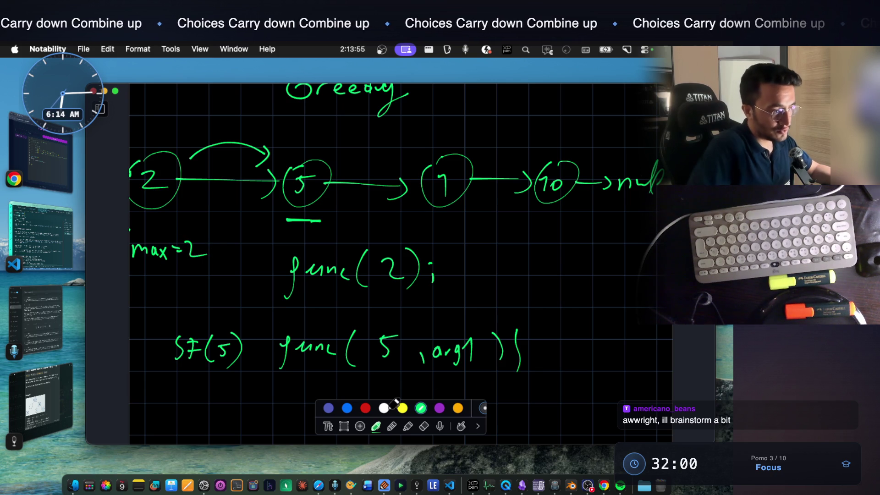
Replace arg1 with 2 so the call reads func(5, 2)
left_click(424, 425)
left_click_drag(440, 351, 478, 349)
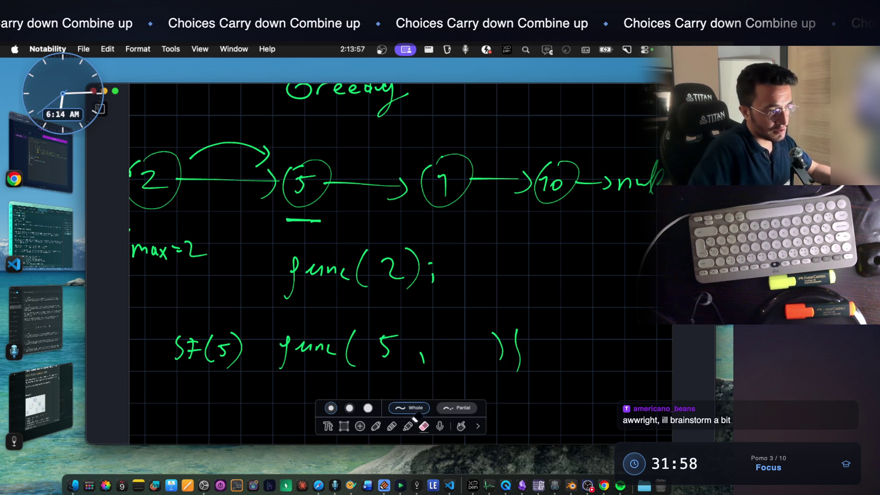
left_click(376, 425)
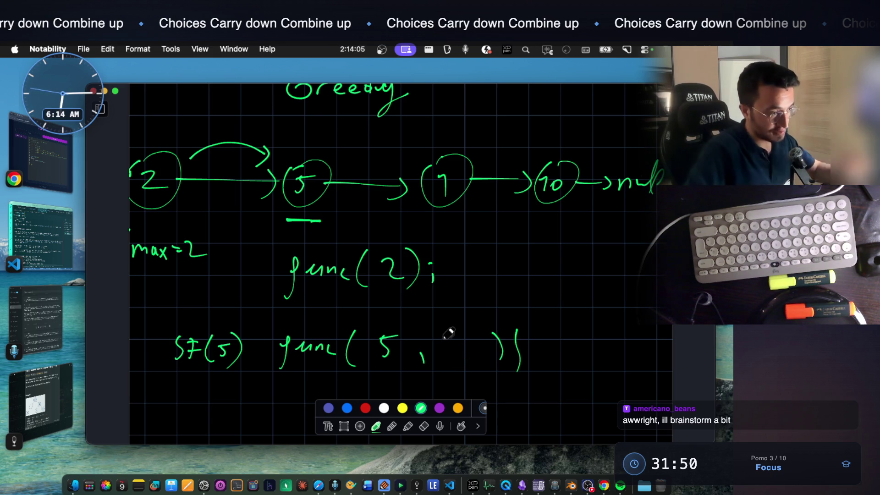
left_click_drag(448, 342, 469, 356)
Underline the 5 and the 2 in func(5, 2)
scroll(486, 368, "down", 2)
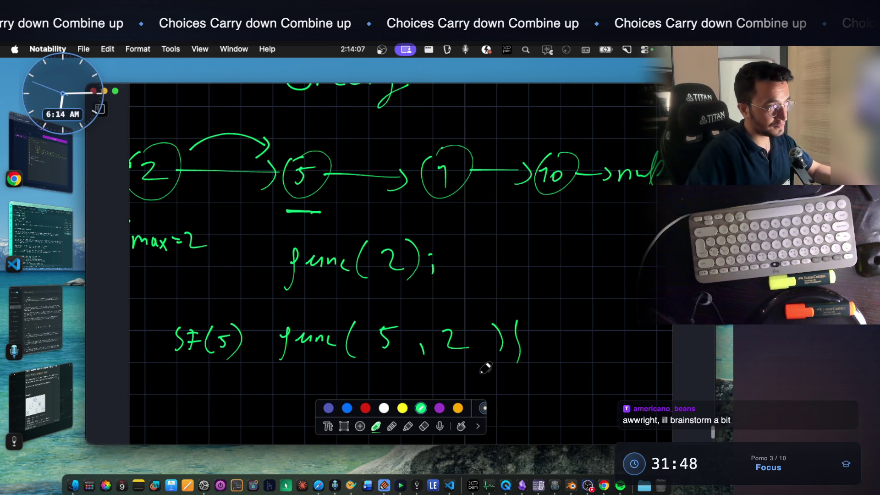
scroll(412, 320, "down", 10)
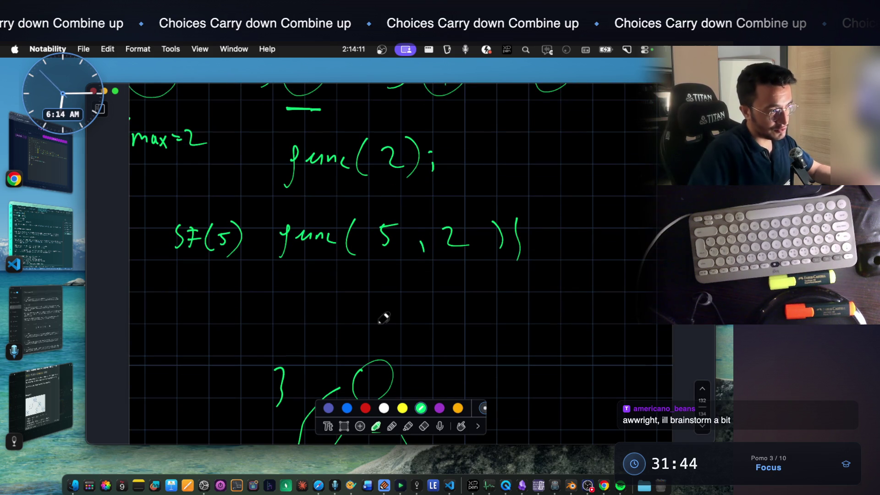
scroll(320, 336, "up", 5)
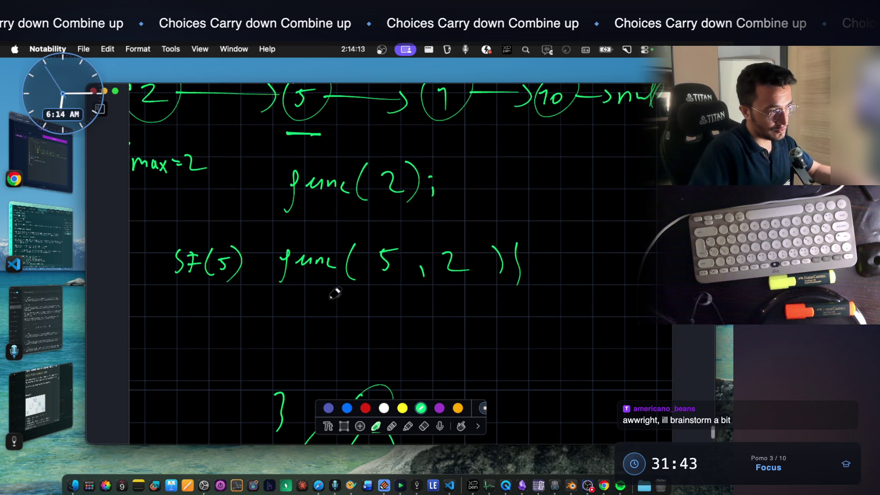
scroll(367, 288, "up", 1)
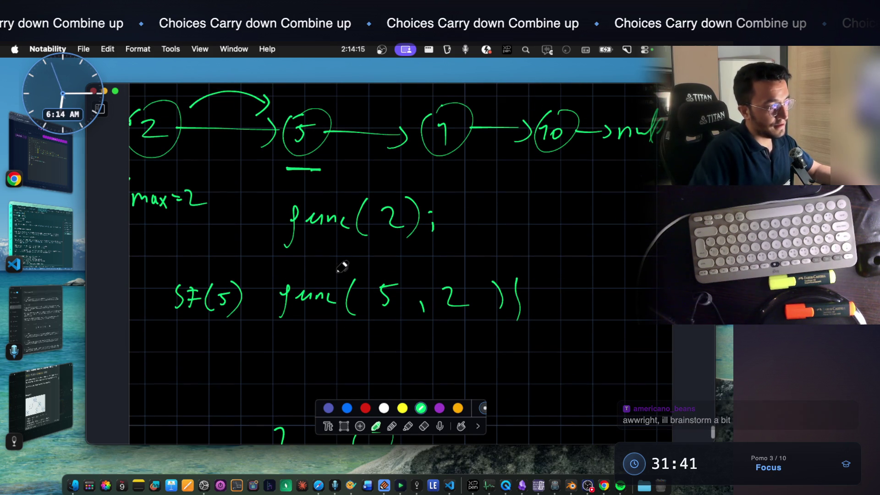
scroll(343, 271, "down", 2)
left_click_drag(375, 301, 394, 299)
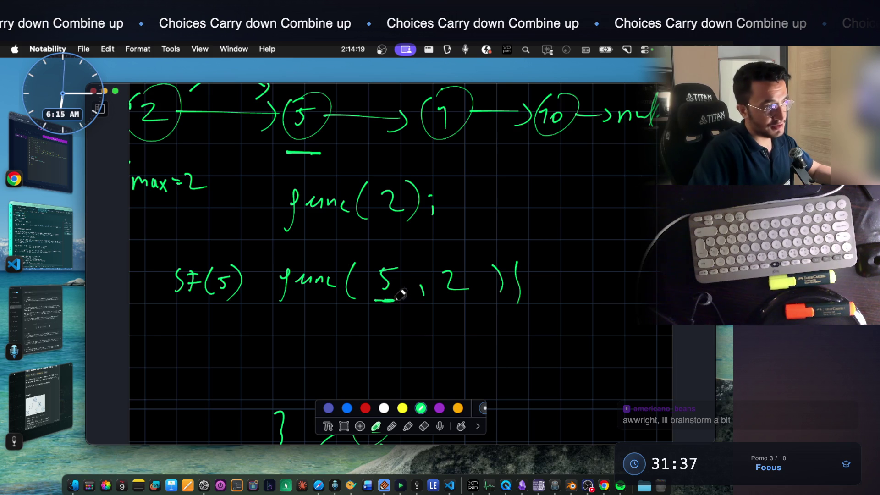
left_click_drag(465, 301, 441, 302)
Tag the 2 as parent with an arrow to HISTORY, underlining HISTORY and the top 2 node
mouse_move(458, 262)
left_mouse_down()
mouse_move(491, 231)
mouse_move(515, 236)
mouse_move(538, 221)
mouse_move(581, 216)
mouse_move(566, 187)
mouse_move(636, 169)
mouse_move(649, 183)
left_mouse_up()
left_click_drag(651, 167, 654, 186)
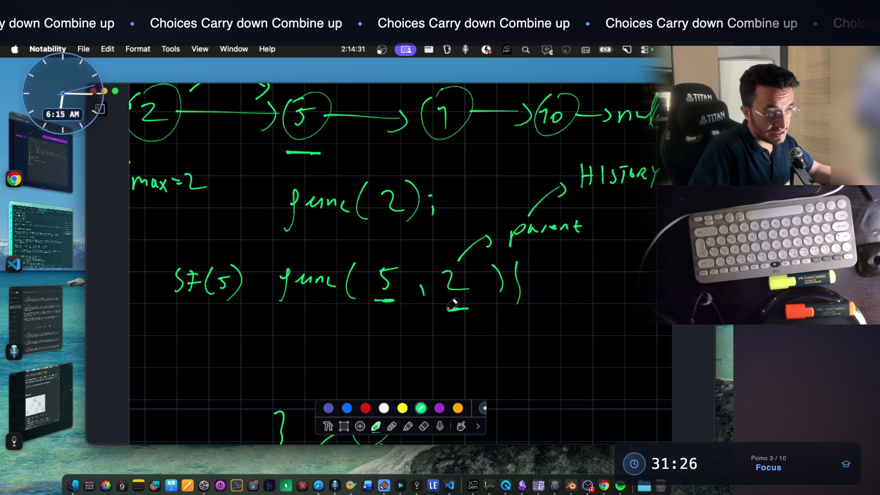
left_click_drag(151, 155, 177, 153)
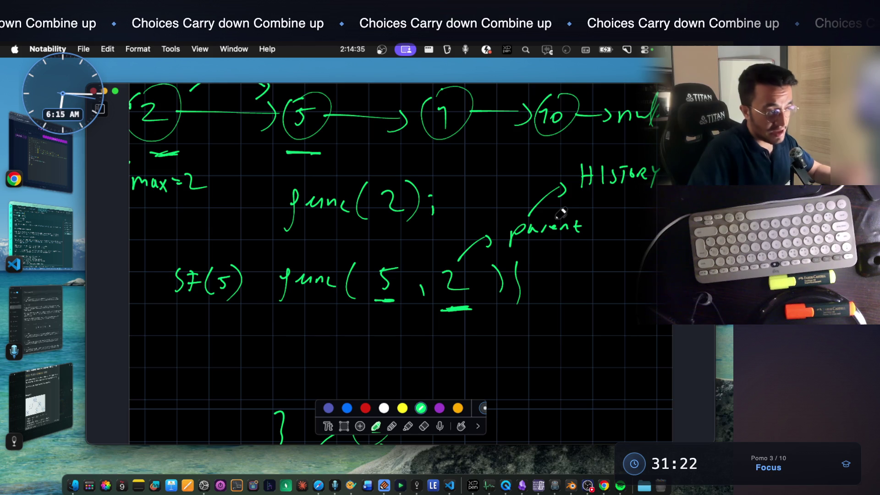
left_click_drag(585, 194, 650, 194)
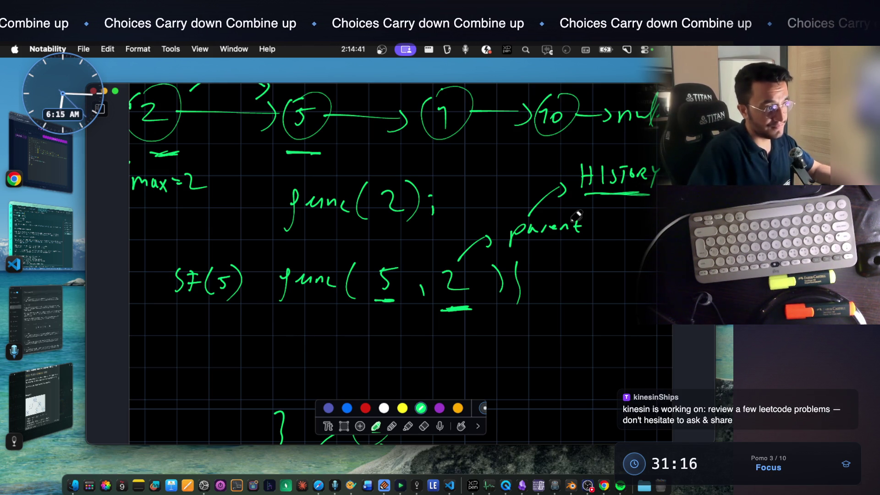
scroll(576, 215, "down", 1)
scroll(432, 288, "up", 5)
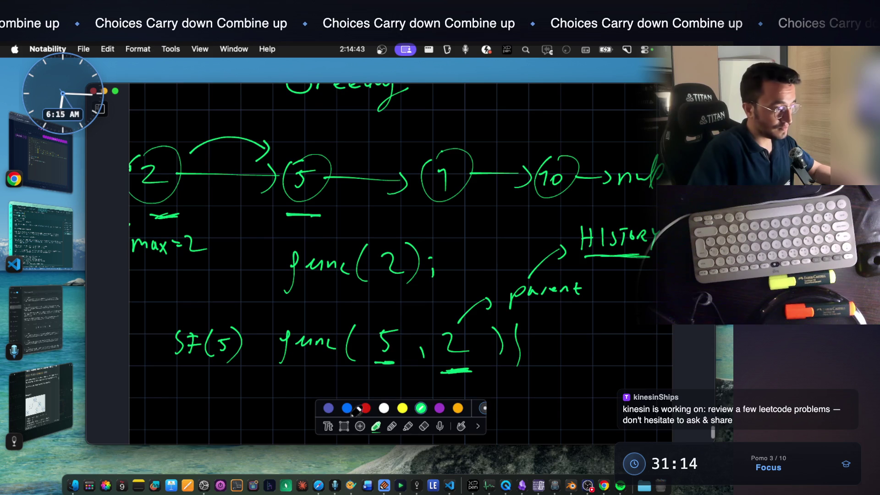
left_click(344, 425)
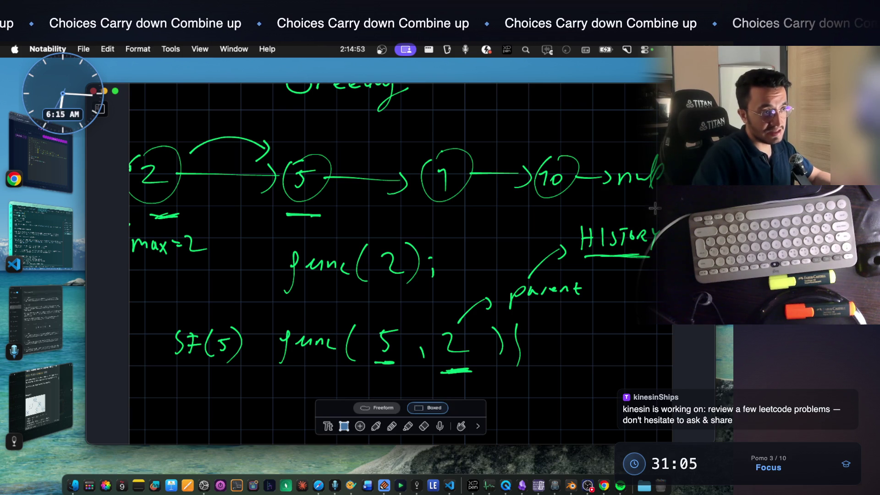
mouse_move(657, 130)
left_mouse_down()
mouse_move(393, 209)
mouse_move(129, 212)
left_mouse_up()
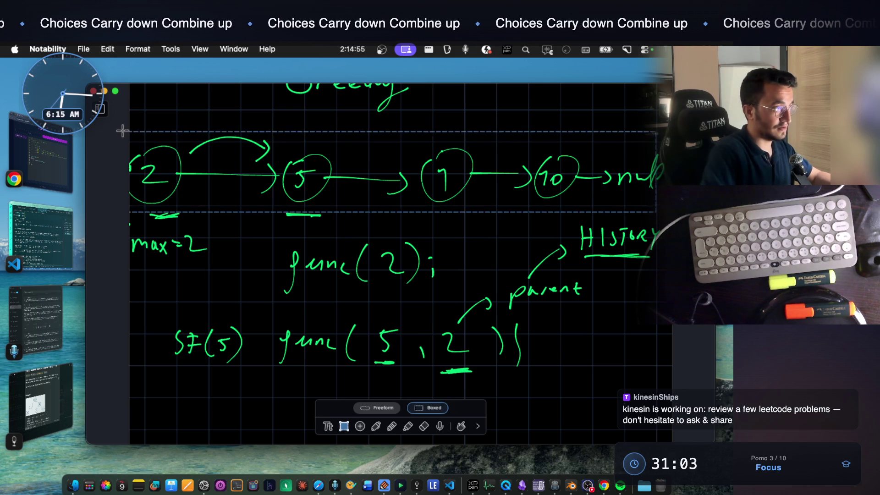
left_click(413, 297)
scroll(413, 297, "down", 3)
scroll(366, 192, "up", 2)
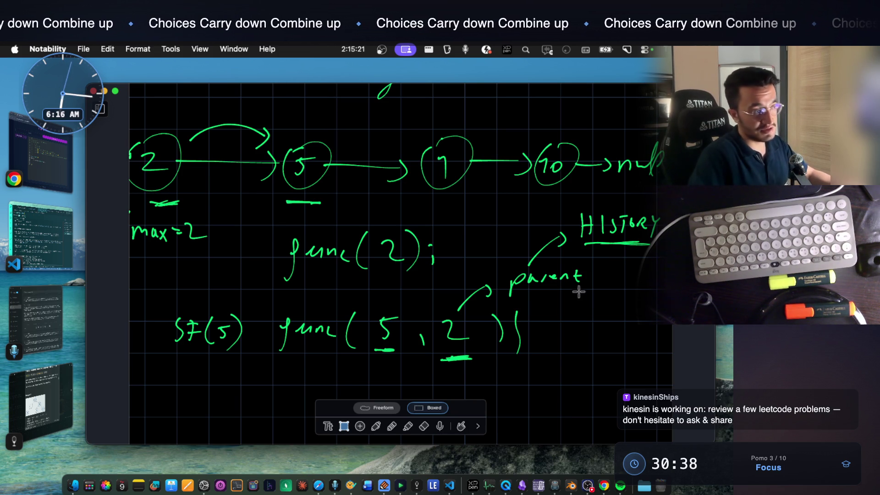
Erase the first node's circle and its 2, undoing a stray stroke
scroll(462, 357, "up", 15)
scroll(460, 356, "down", 5)
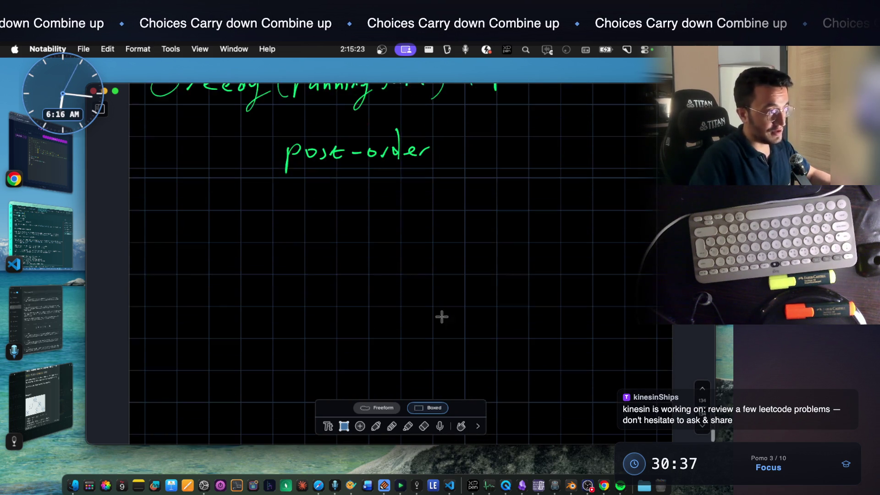
left_click(404, 352)
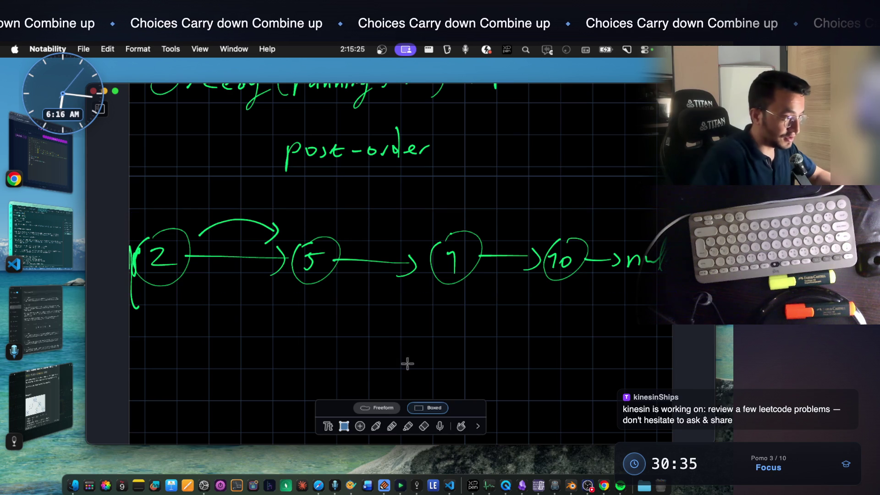
left_click(376, 426)
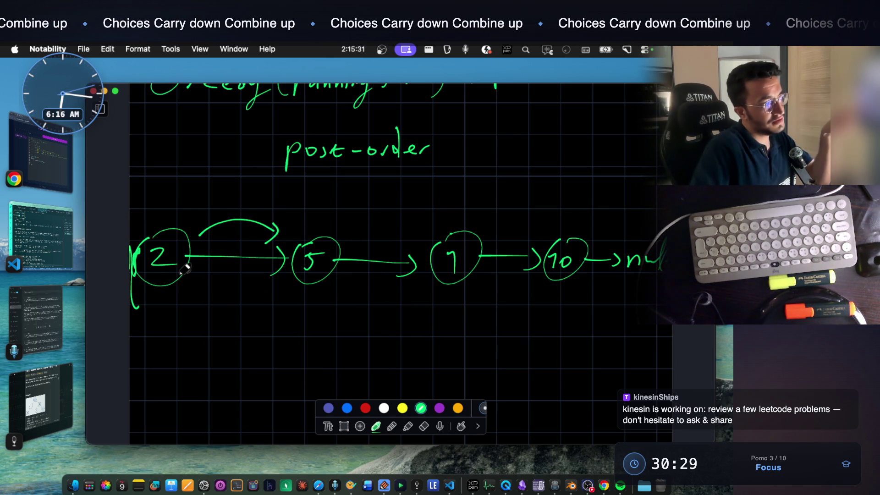
left_click(426, 426)
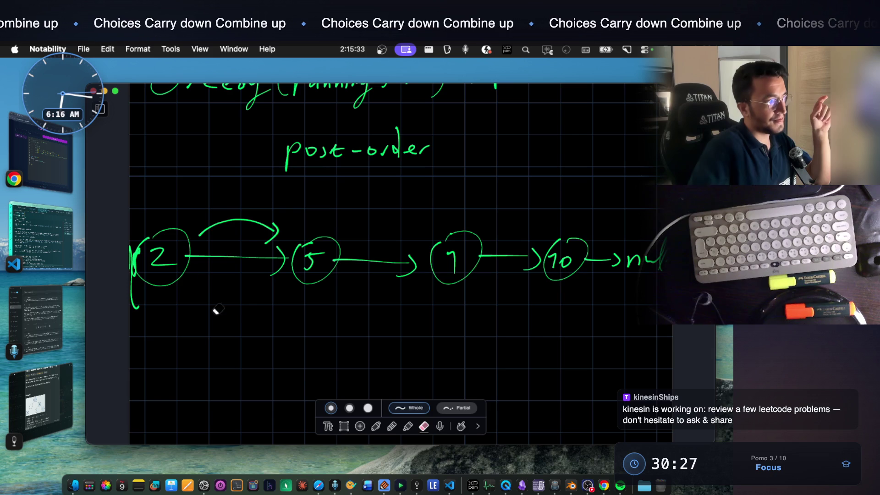
mouse_move(142, 260)
left_mouse_down()
mouse_move(133, 271)
mouse_move(170, 256)
left_mouse_up()
left_click(392, 426)
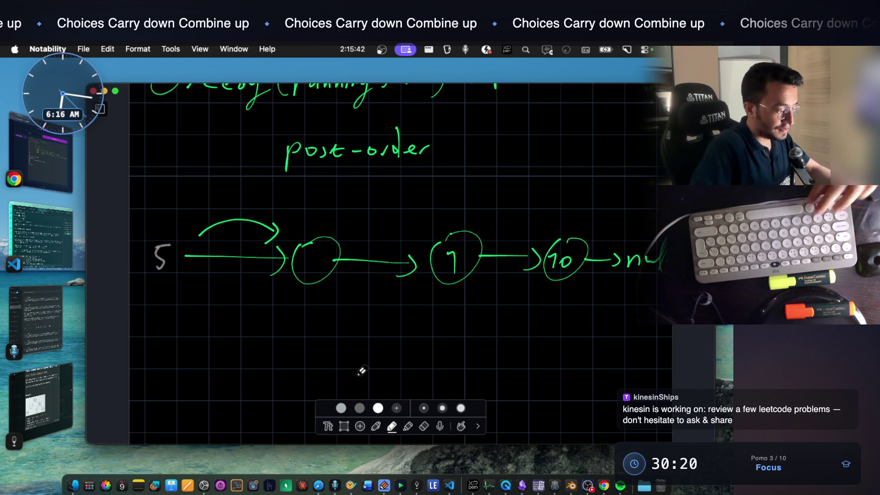
key("super+z")
Redraw the first node as 5, relabel the second as 2, and underline node 2
left_click(376, 426)
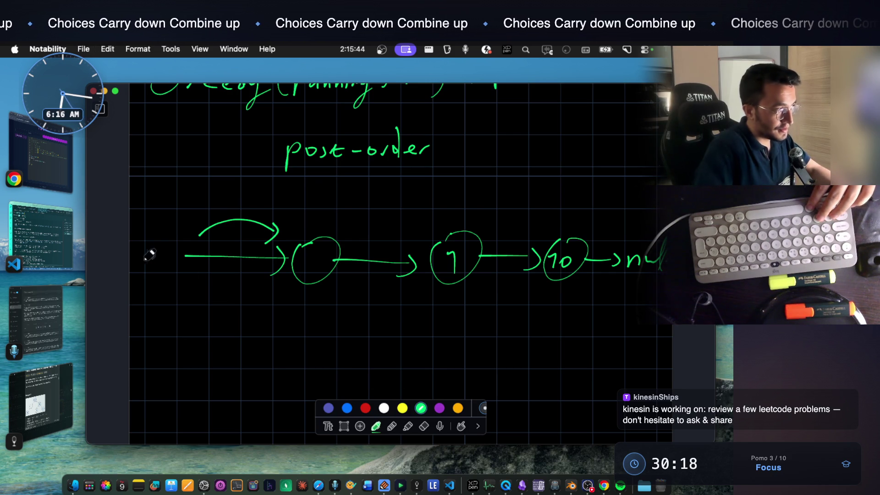
mouse_move(142, 235)
left_mouse_down()
mouse_move(187, 236)
mouse_move(132, 239)
mouse_move(161, 248)
mouse_move(148, 261)
left_mouse_up()
mouse_move(310, 250)
left_mouse_down()
mouse_move(323, 252)
mouse_move(327, 269)
left_mouse_up()
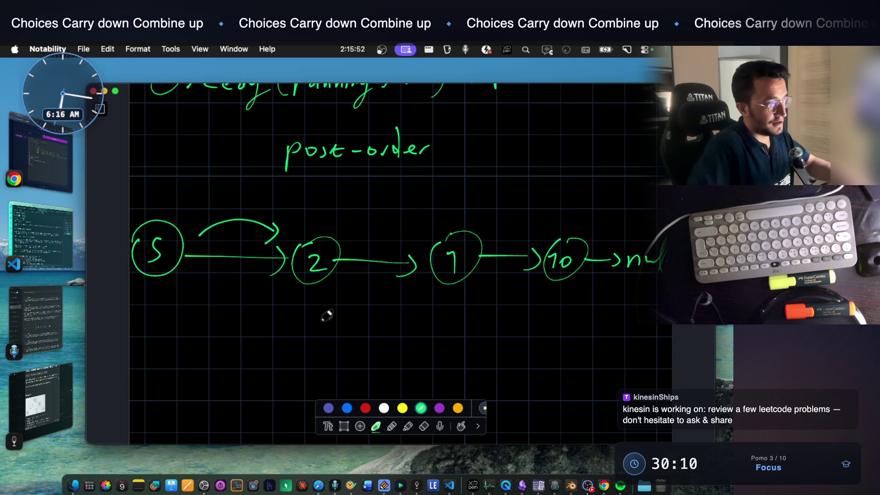
scroll(285, 281, "down", 3)
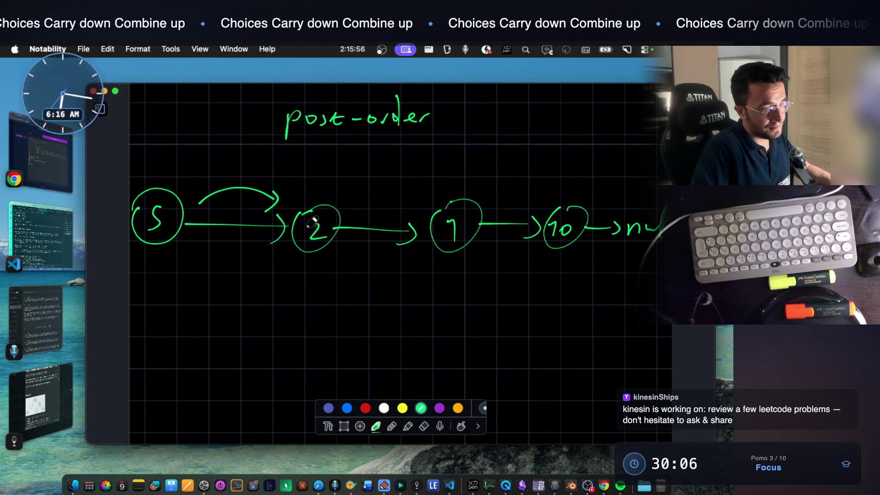
scroll(316, 229, "down", 1)
left_click_drag(301, 253, 320, 252)
scroll(282, 261, "down", 4)
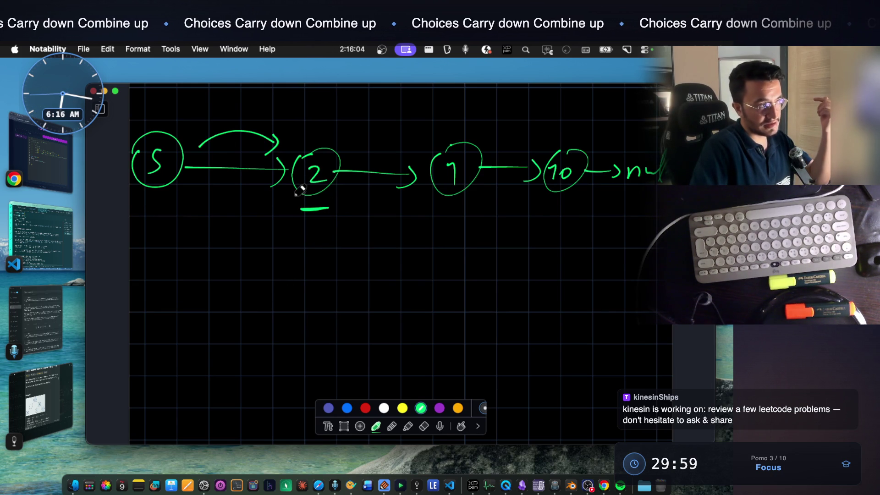
Draw an X under node 2 and write func(7, 5) beneath it
left_click_drag(327, 228, 307, 252)
left_click_drag(310, 235, 335, 258)
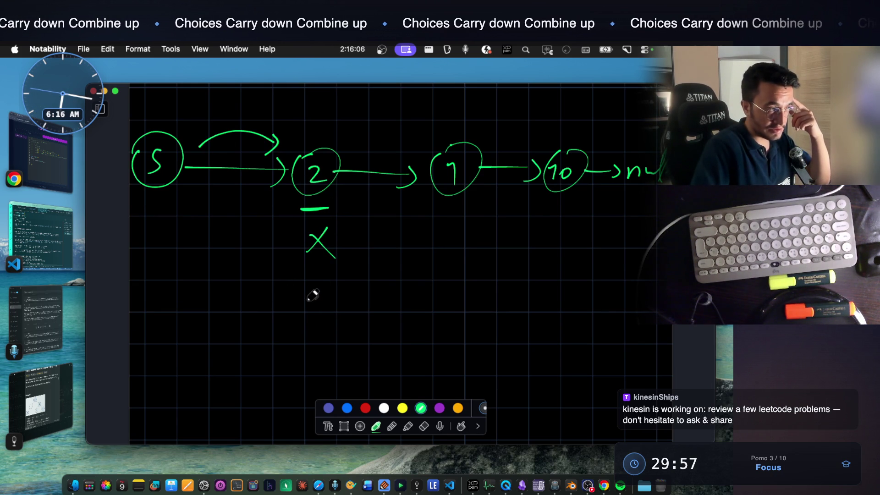
right_click(340, 175)
left_click(450, 246)
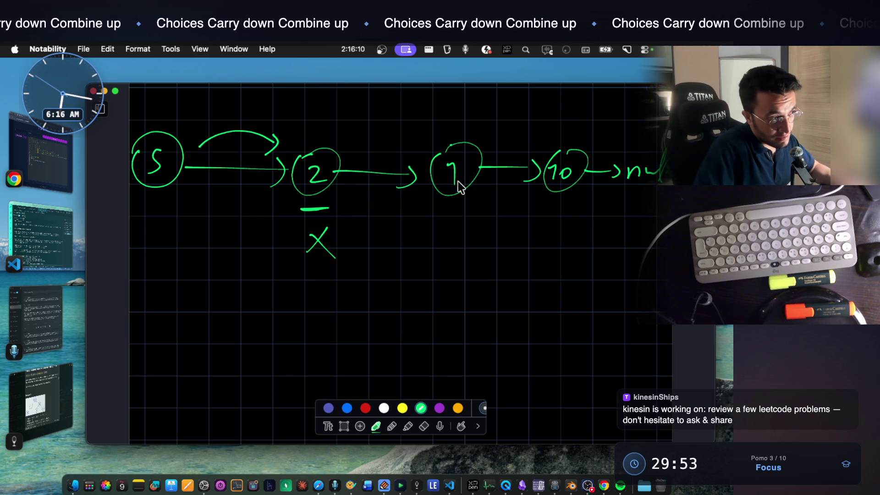
scroll(350, 293, "down", 2)
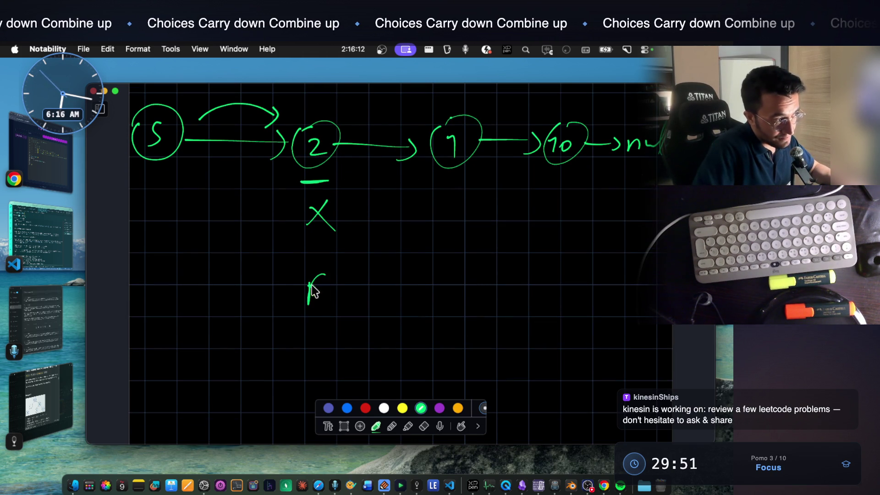
left_click_drag(348, 280, 386, 296)
left_click_drag(406, 267, 395, 276)
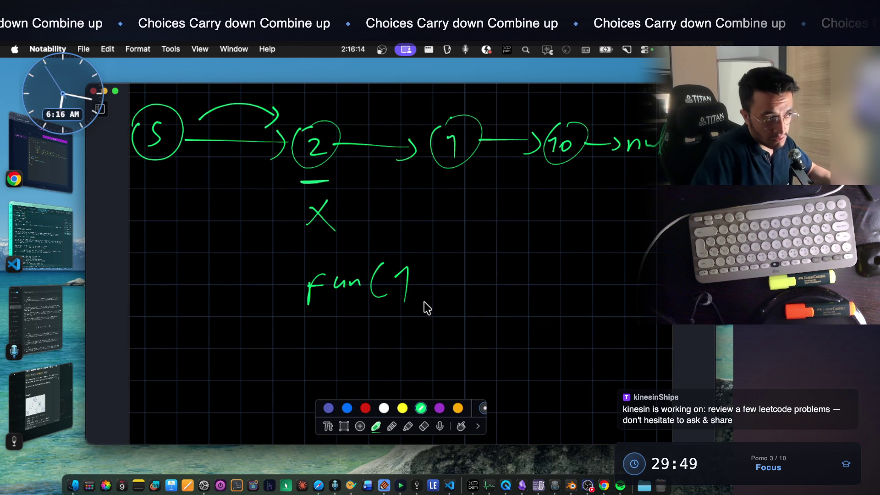
scroll(388, 320, "up", 3)
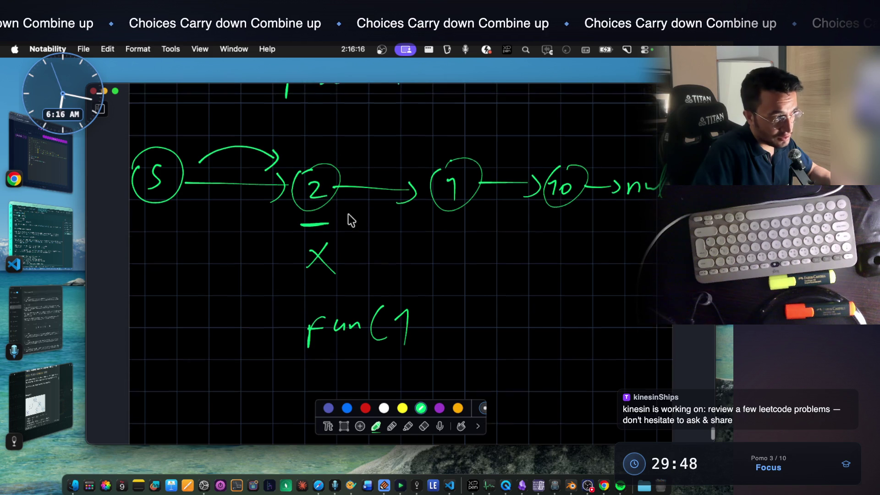
scroll(364, 226, "up", 1)
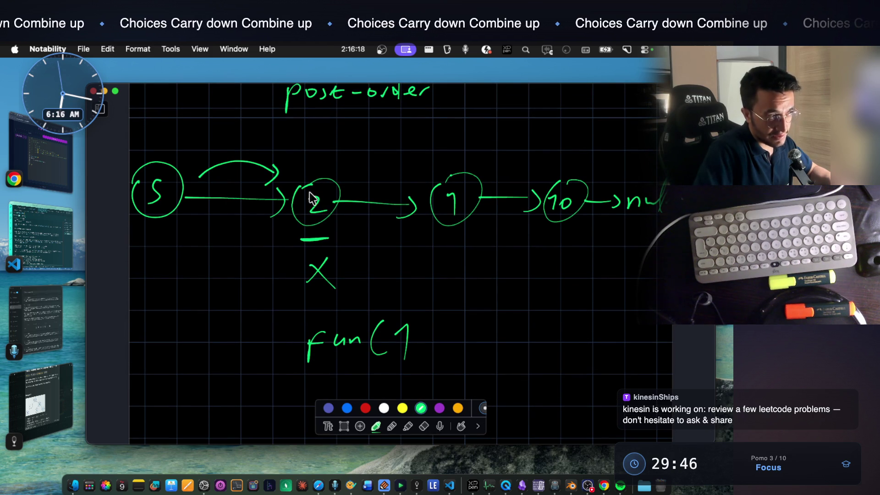
scroll(321, 216, "down", 2)
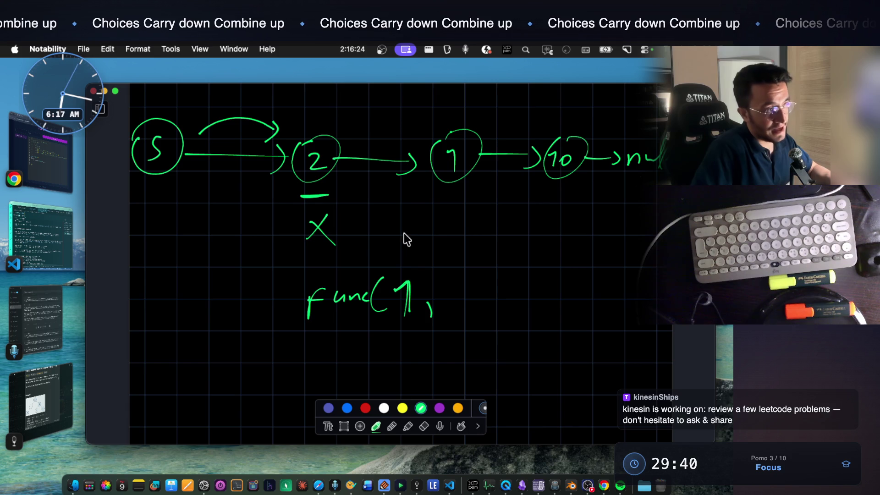
scroll(390, 250, "up", 2)
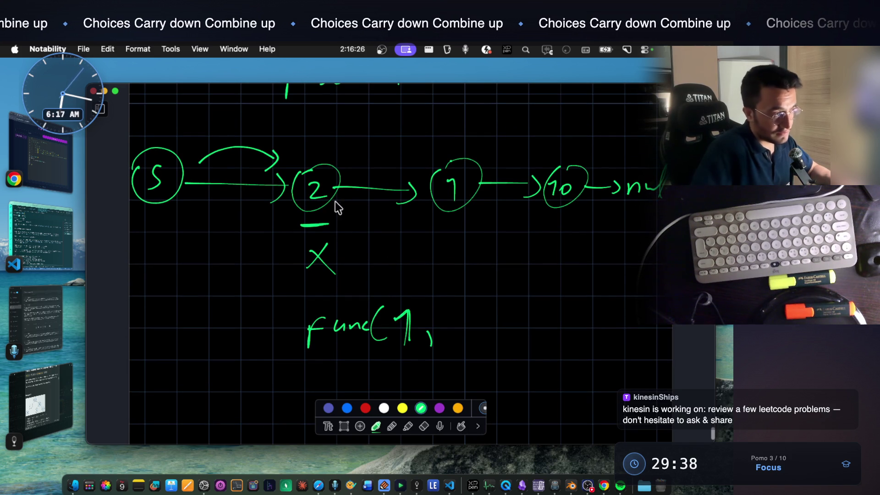
left_click_drag(460, 313, 482, 312)
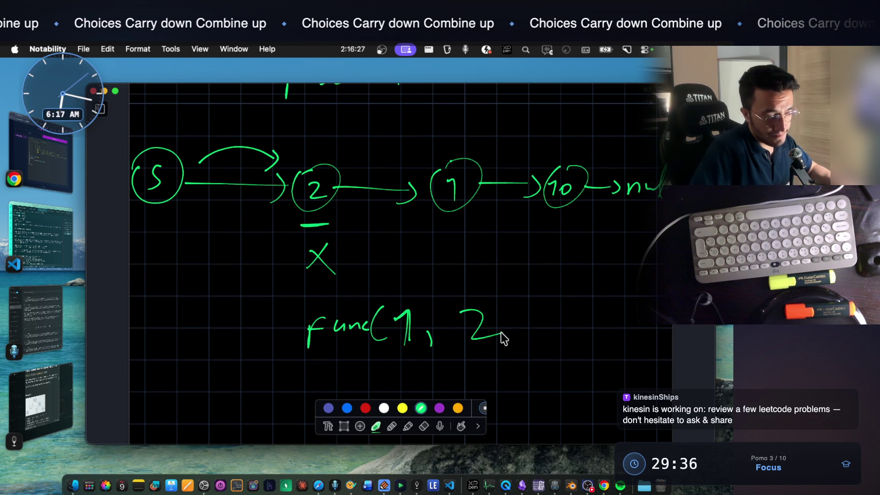
key("super+z")
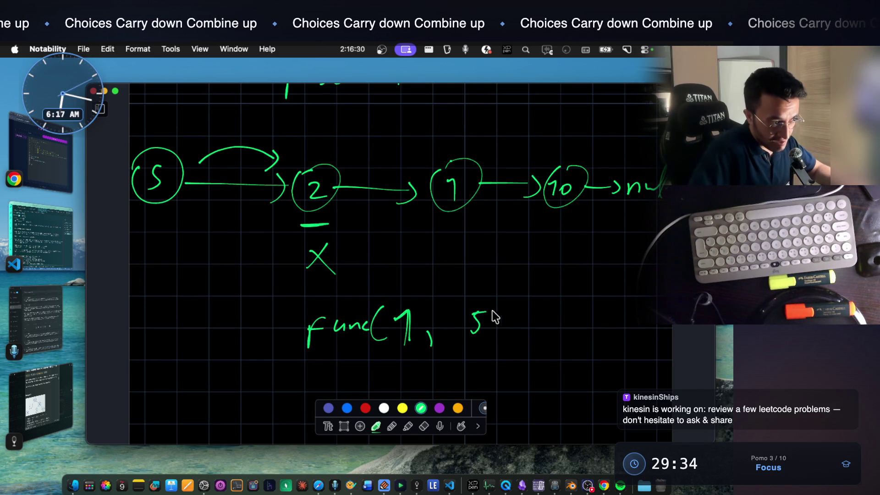
left_click_drag(502, 301, 503, 341)
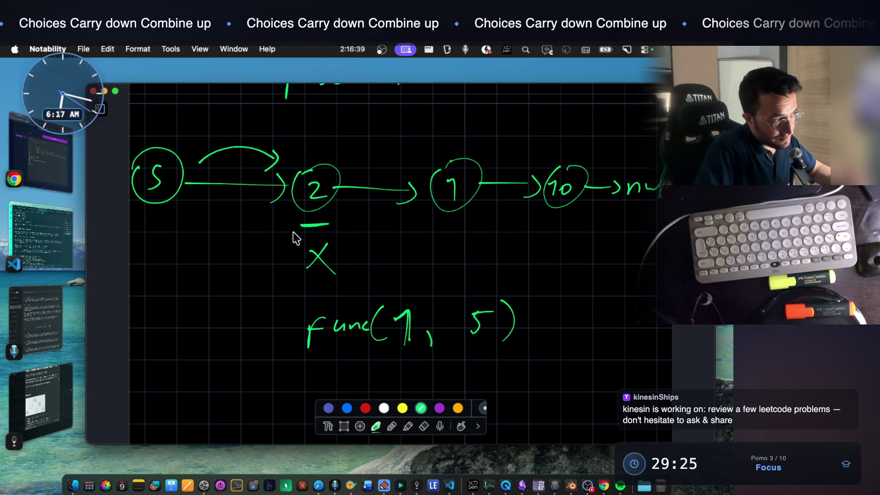
Box the X, then underline the 5 in func(7, 5) and the circled 5 node
mouse_move(296, 232)
left_mouse_down()
mouse_move(344, 253)
mouse_move(299, 273)
left_mouse_up()
key("super+z")
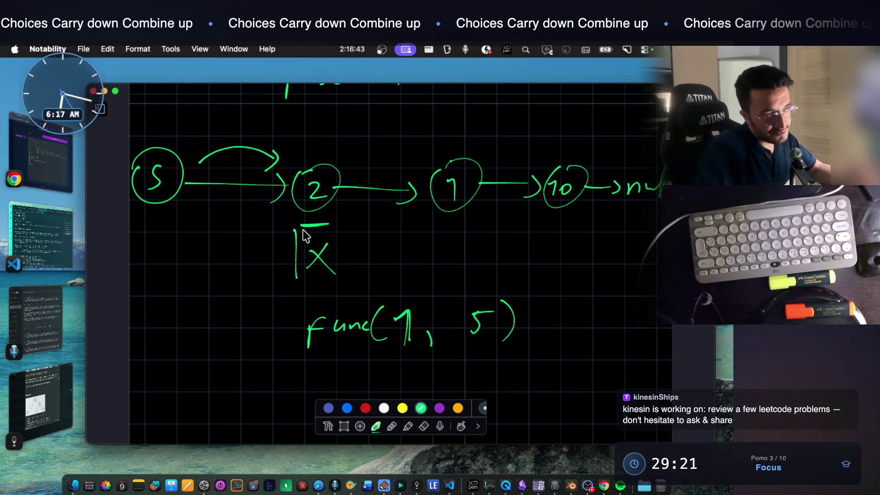
left_click_drag(350, 222, 306, 276)
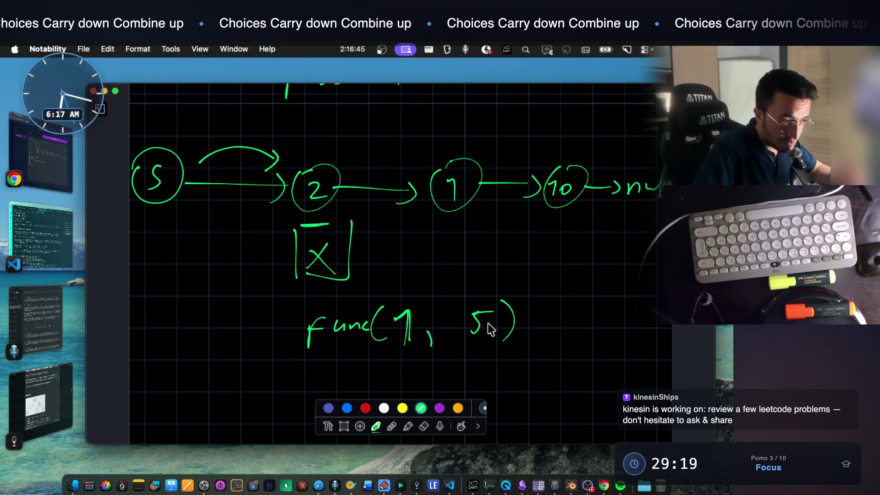
left_click(470, 343)
left_click_drag(471, 343, 494, 343)
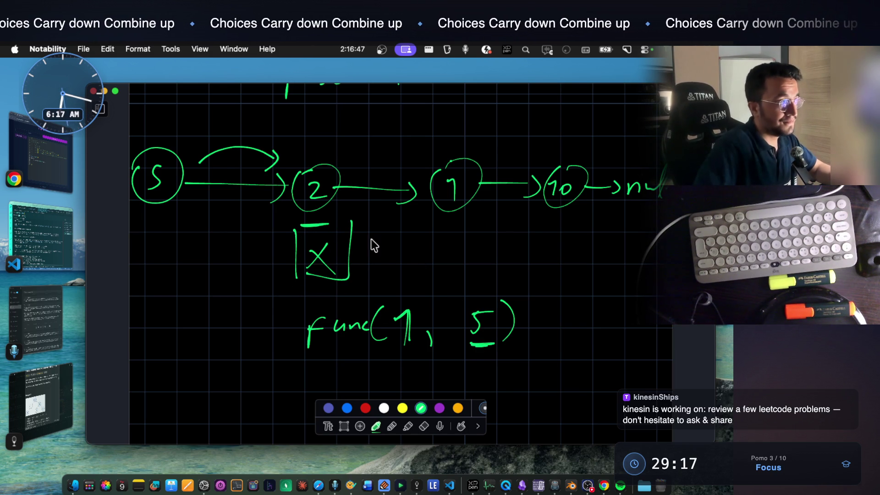
left_click_drag(160, 214, 189, 206)
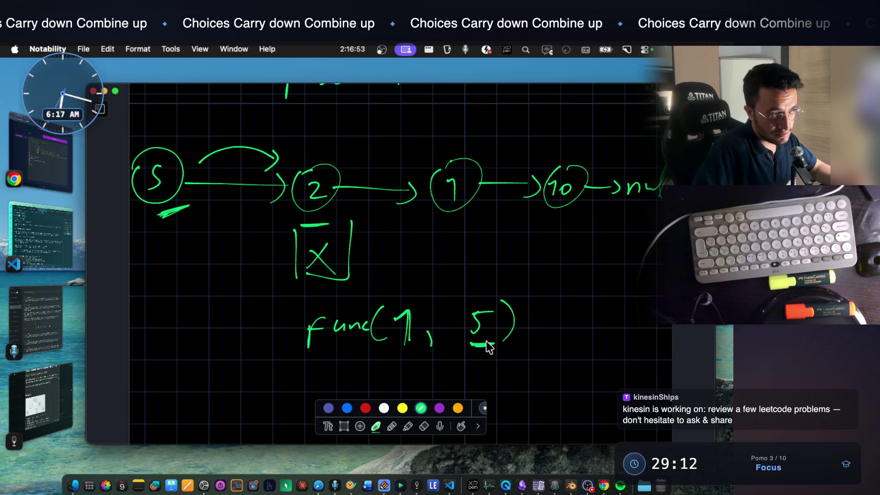
scroll(451, 358, "up", 10)
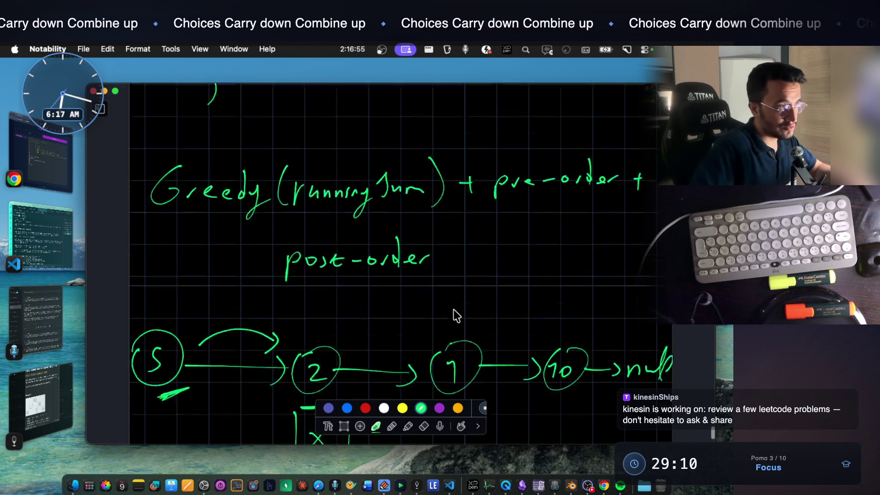
Scroll down to the blank grid below func(1, 5), adding a stroke under node 5 on the way
scroll(453, 309, "up", 20)
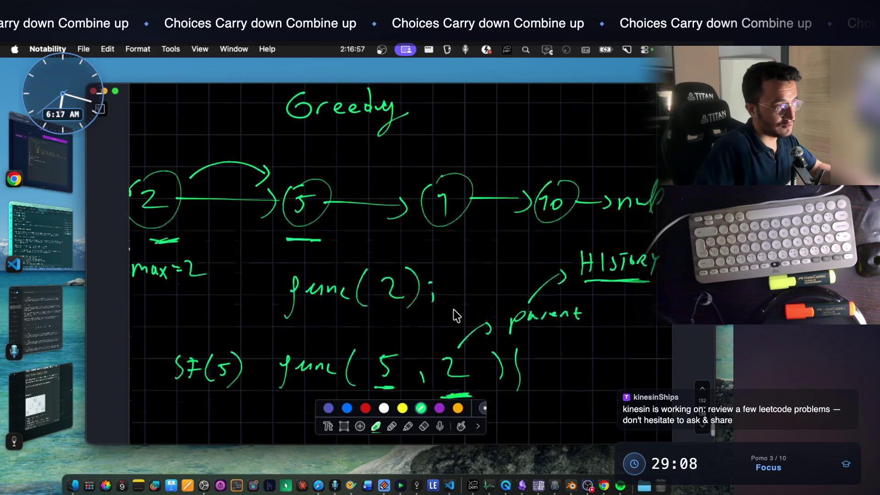
scroll(453, 309, "down", 3)
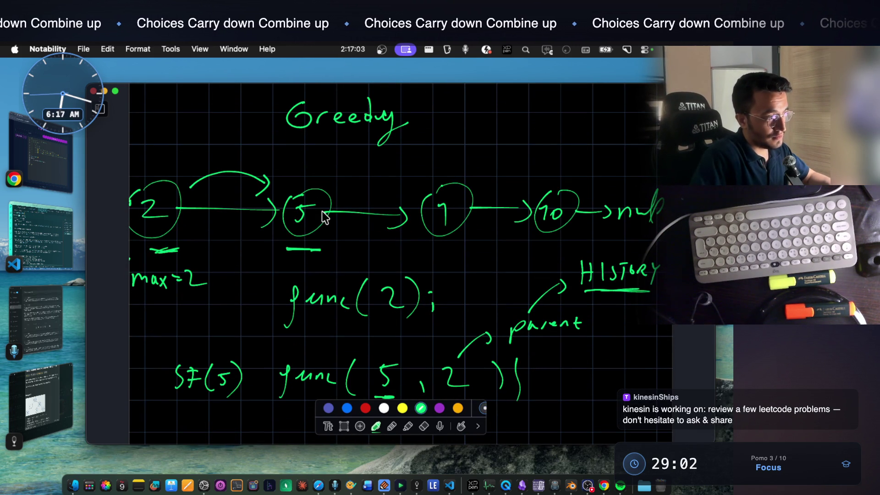
scroll(326, 218, "down", 1)
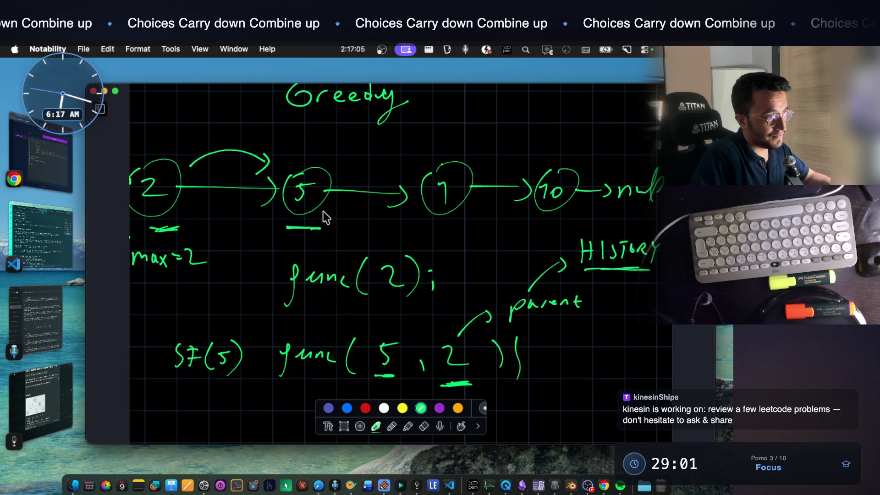
scroll(446, 193, "down", 1)
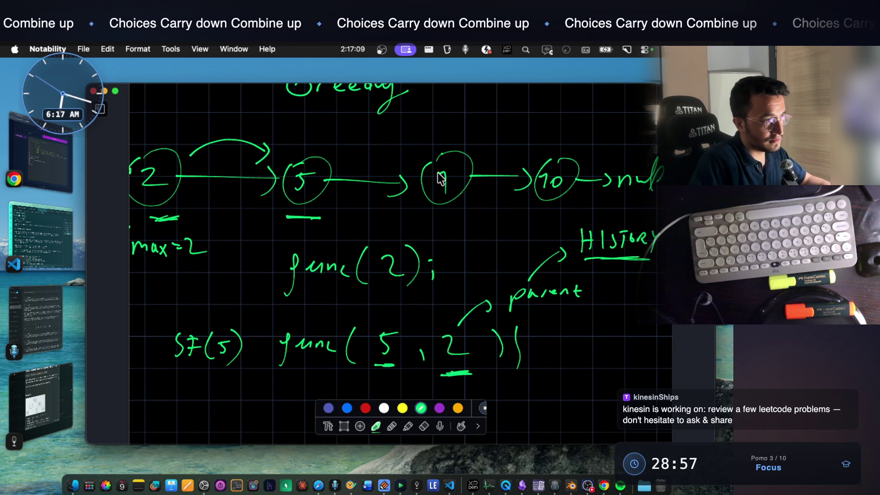
scroll(436, 173, "down", 1)
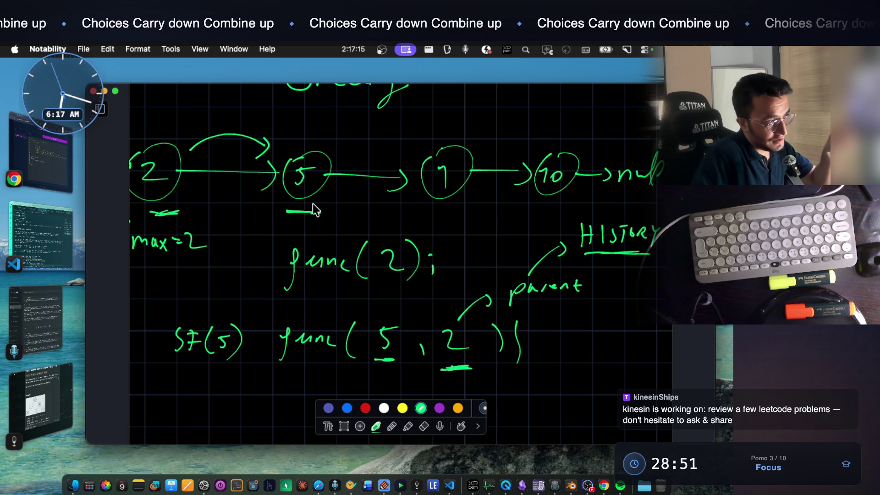
left_click_drag(302, 221, 352, 229)
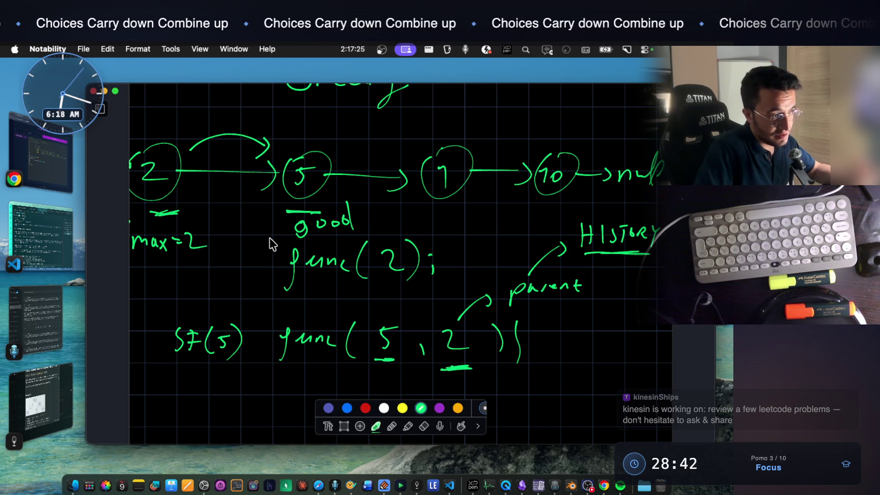
scroll(292, 229, "down", 1)
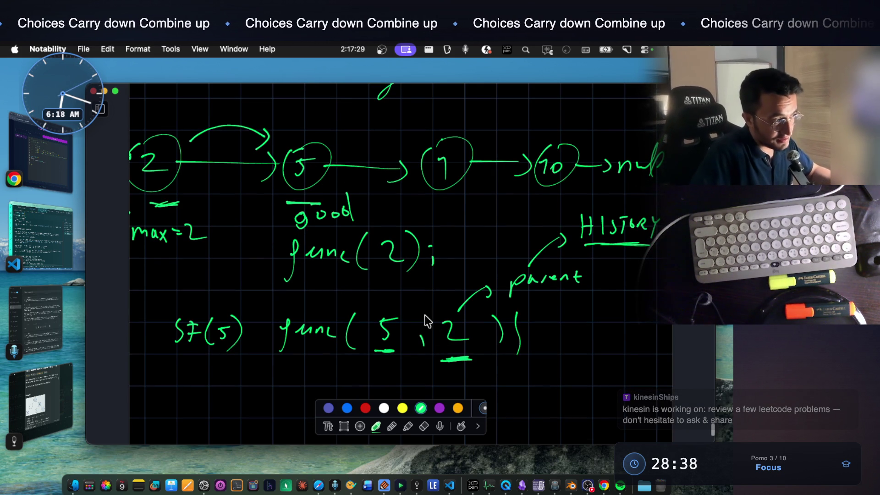
scroll(362, 321, "down", 5)
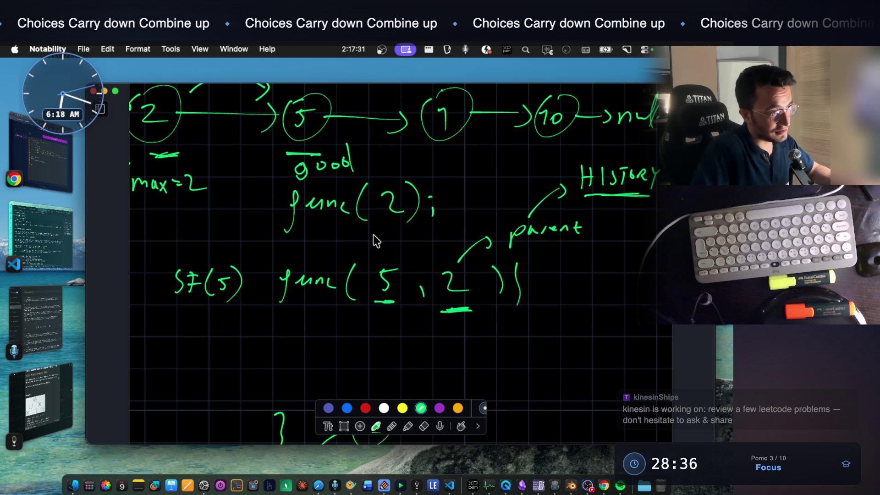
scroll(427, 235, "up", 4)
scroll(427, 220, "down", 20)
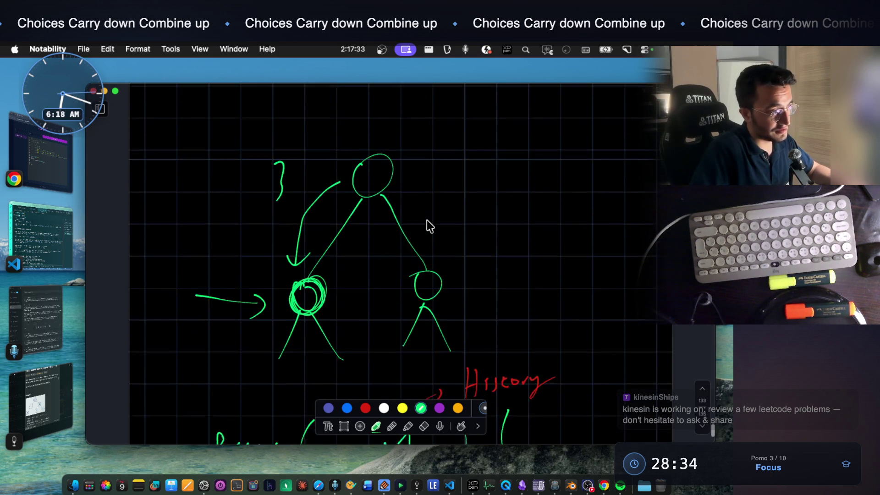
scroll(427, 220, "down", 12)
scroll(428, 220, "up", 4)
scroll(355, 246, "down", 2)
scroll(330, 233, "down", 1)
Write a circled 1 with the bad-case note "we've bad" beside it
left_click_drag(232, 190, 236, 218)
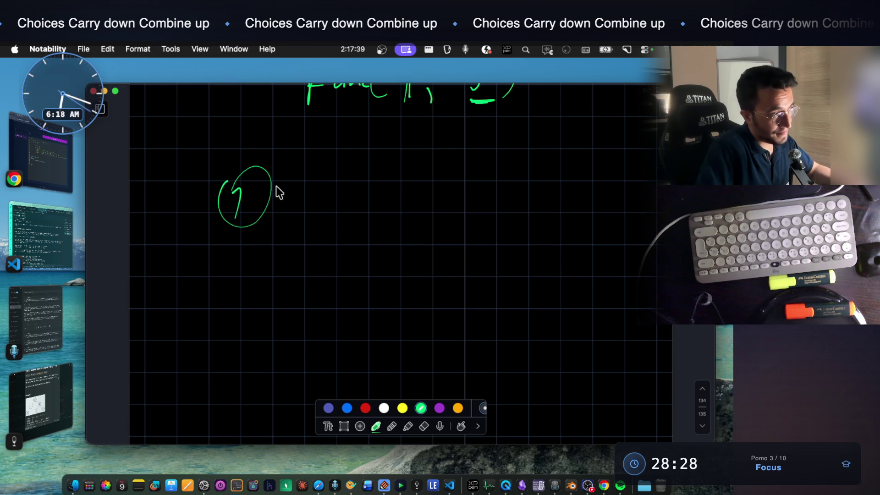
left_click_drag(310, 188, 378, 188)
left_click_drag(387, 196, 398, 193)
left_click_drag(402, 198, 426, 199)
mouse_move(485, 190)
left_mouse_down()
mouse_move(496, 168)
mouse_move(545, 208)
left_mouse_up()
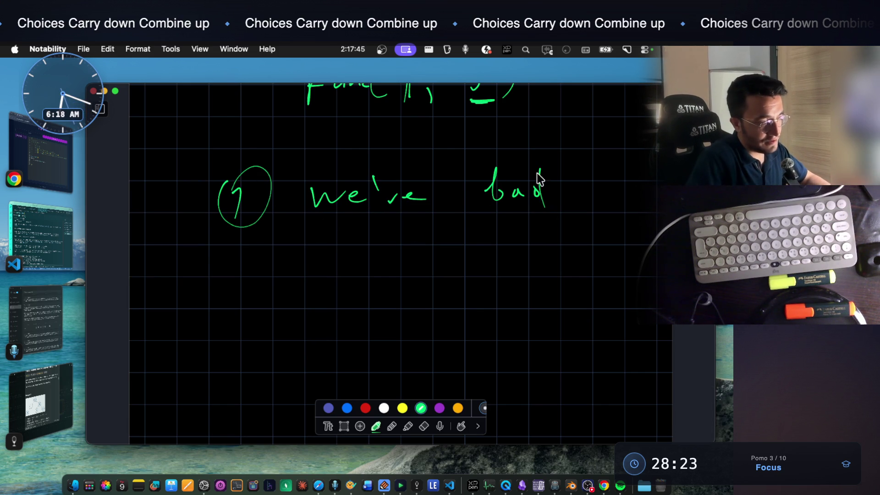
Draw the 5 → 4 → A node chain with arrows beneath the note and underline node 4
mouse_move(259, 253)
left_mouse_down()
mouse_move(315, 270)
mouse_move(265, 246)
mouse_move(278, 275)
mouse_move(299, 253)
left_mouse_up()
mouse_move(413, 235)
left_mouse_down()
mouse_move(438, 281)
mouse_move(415, 234)
mouse_move(432, 256)
mouse_move(431, 273)
mouse_move(519, 262)
left_mouse_up()
left_click_drag(507, 255, 507, 269)
mouse_move(563, 235)
left_mouse_down()
mouse_move(575, 289)
mouse_move(579, 230)
mouse_move(583, 264)
left_mouse_up()
left_click_drag(565, 254, 582, 254)
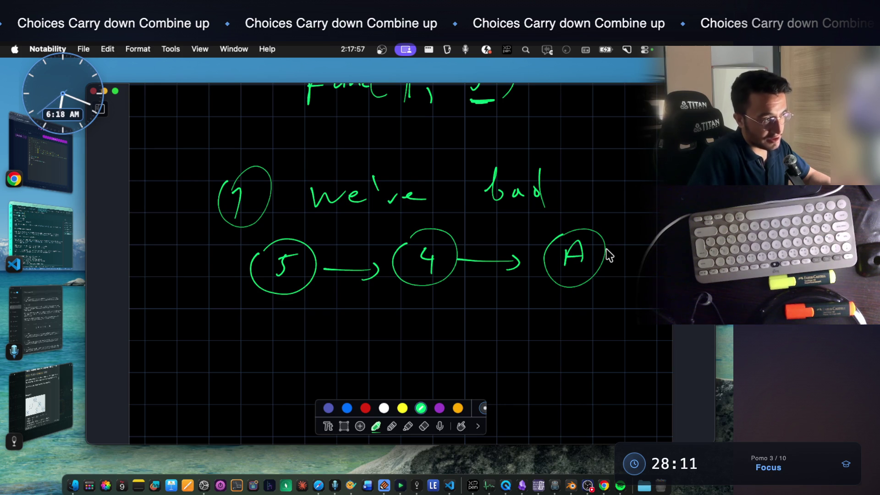
scroll(497, 252, "down", 3)
mouse_move(408, 258)
left_mouse_down()
mouse_move(446, 259)
mouse_move(408, 257)
left_mouse_up()
scroll(393, 246, "down", 2)
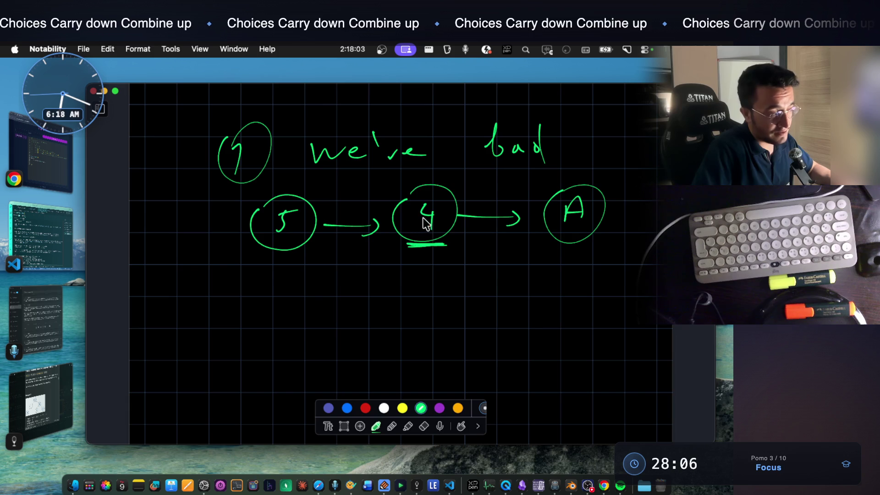
scroll(409, 217, "down", 1)
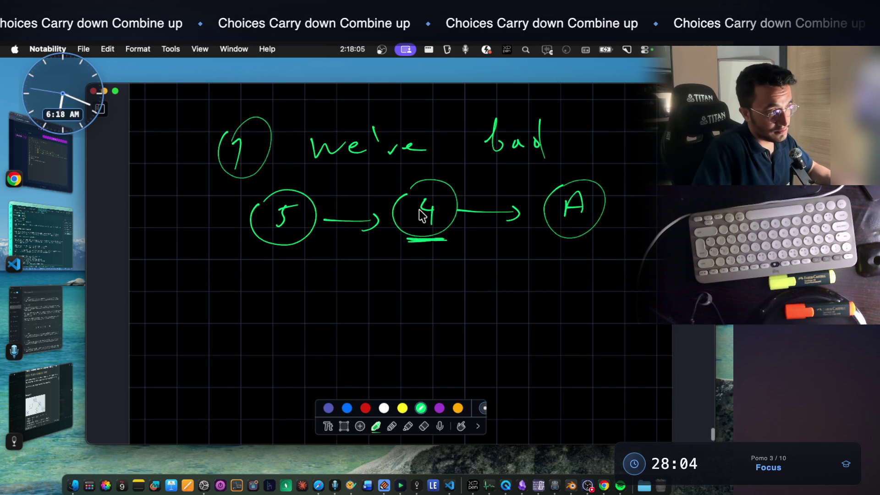
scroll(421, 216, "down", 1)
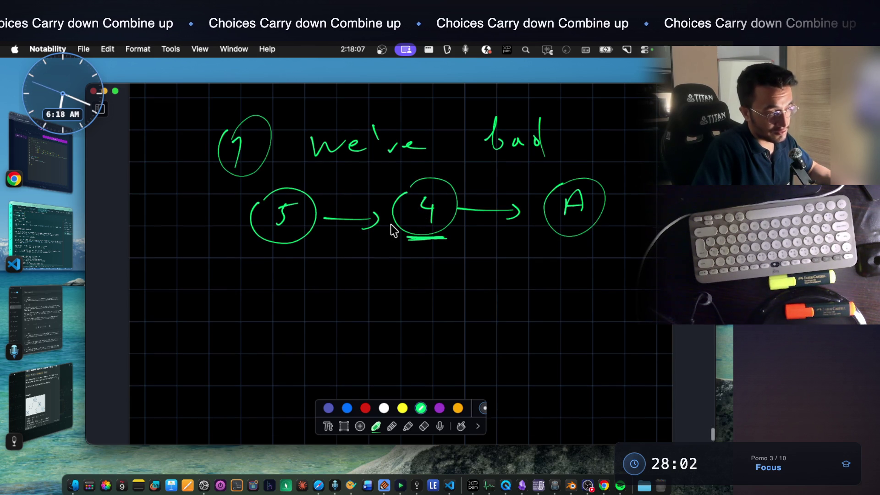
scroll(392, 229, "down", 5)
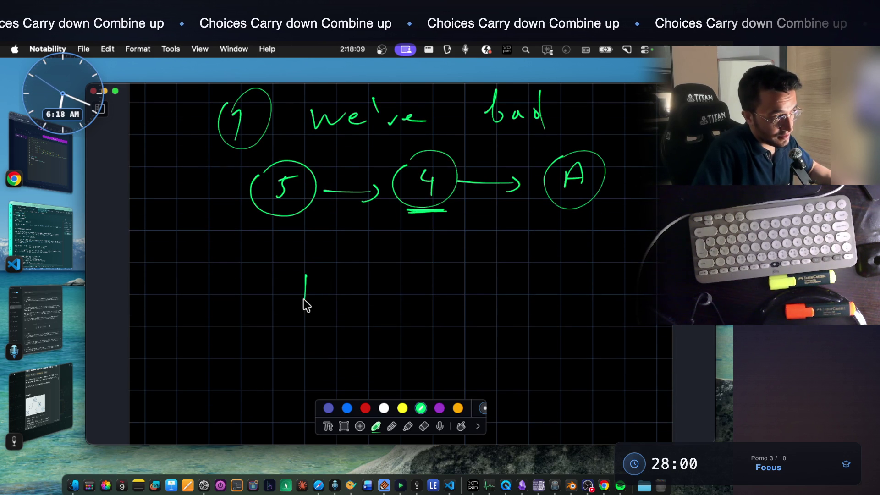
Write func(4, arg1=5) under the chain and underline nodes 5 and A
left_click_drag(342, 275, 352, 274)
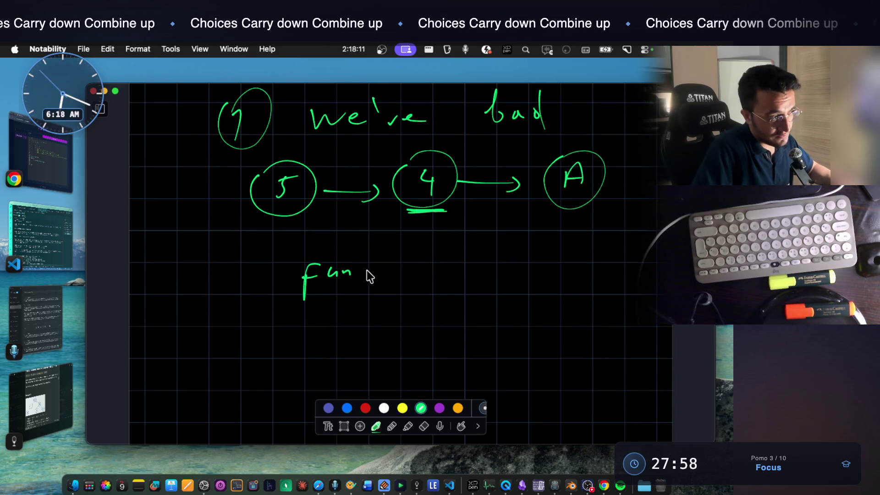
left_click_drag(398, 243, 399, 289)
left_click_drag(421, 250, 434, 267)
left_click_drag(428, 256, 429, 280)
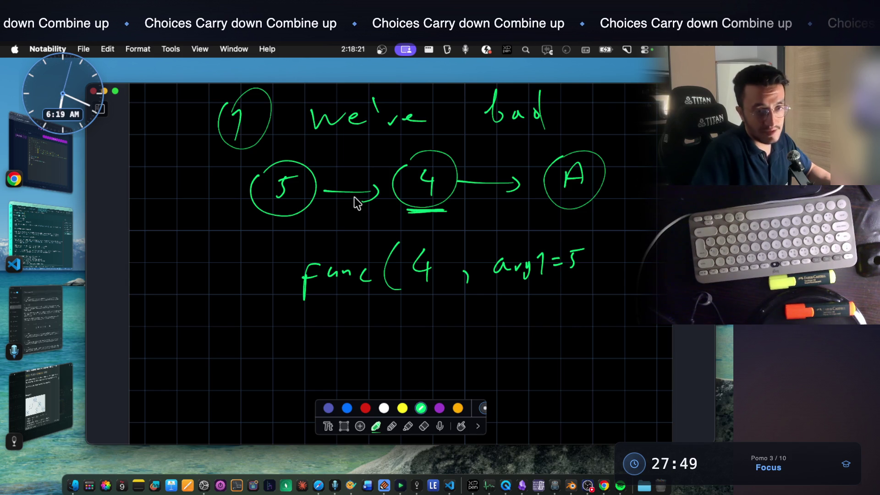
left_click_drag(598, 234, 587, 294)
scroll(489, 219, "down", 2)
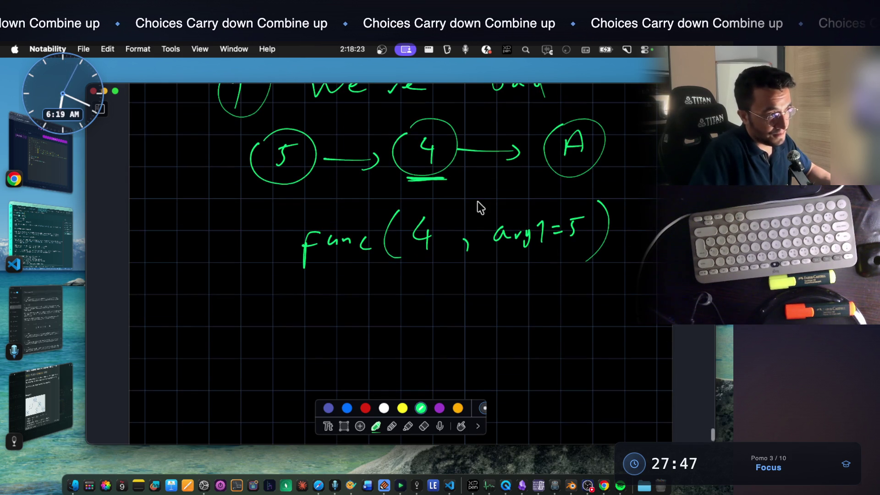
scroll(467, 180, "down", 1)
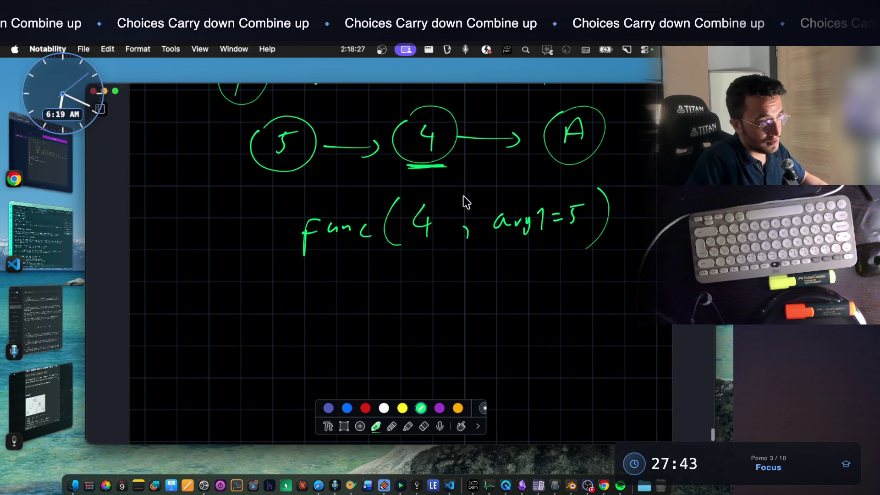
mouse_move(285, 175)
left_mouse_down()
mouse_move(315, 172)
mouse_move(289, 177)
left_mouse_up()
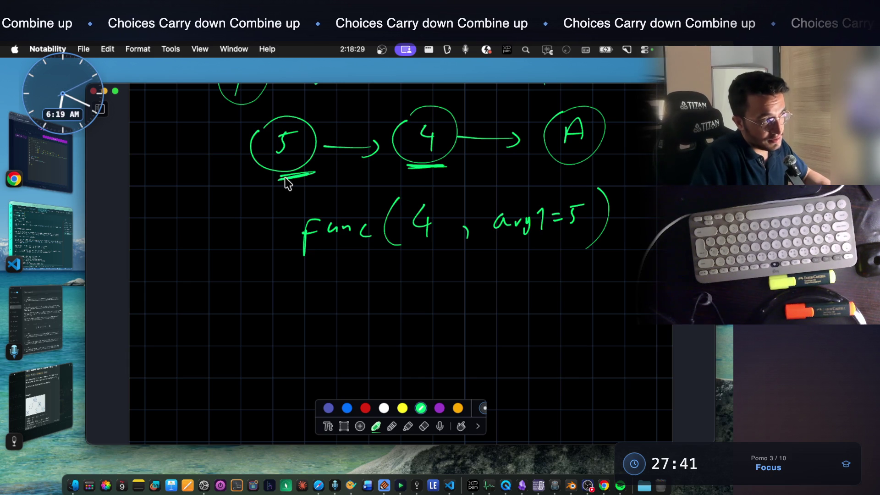
left_click_drag(514, 234, 587, 233)
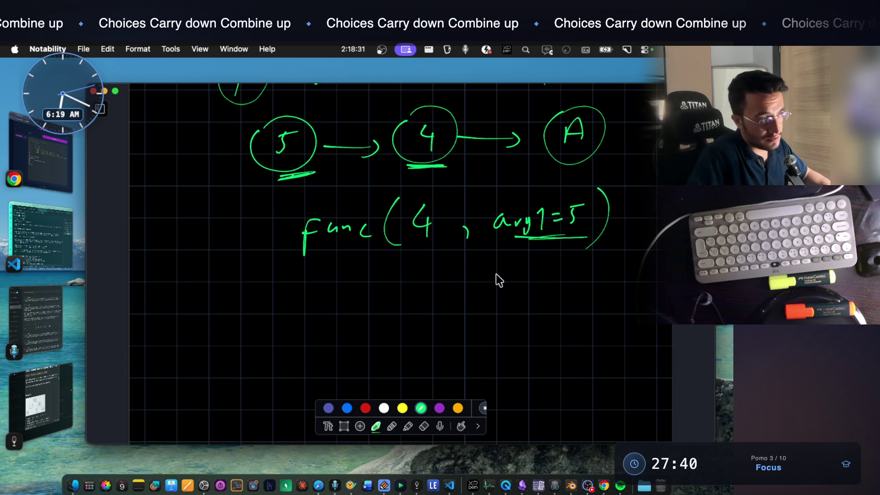
scroll(459, 279, "down", 1)
left_click_drag(547, 164, 591, 162)
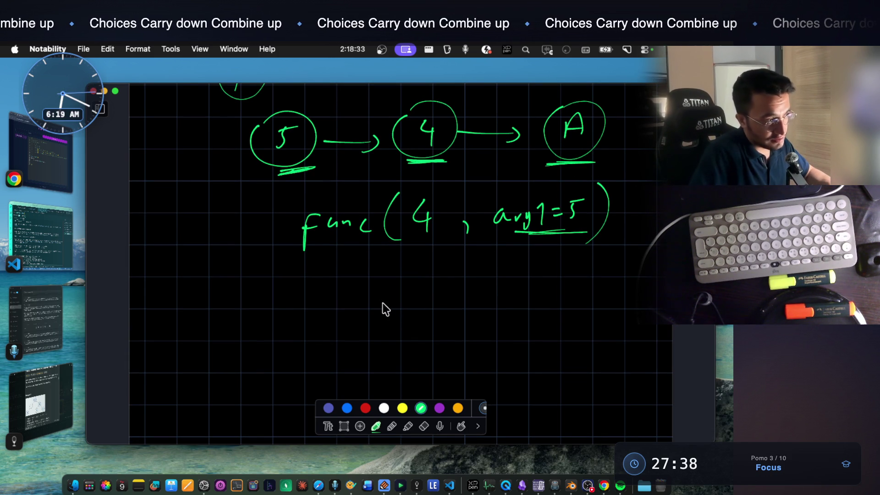
Write the second call func(A, arg1=5) below the first
left_click_drag(414, 319, 424, 319)
left_click_drag(433, 311, 433, 320)
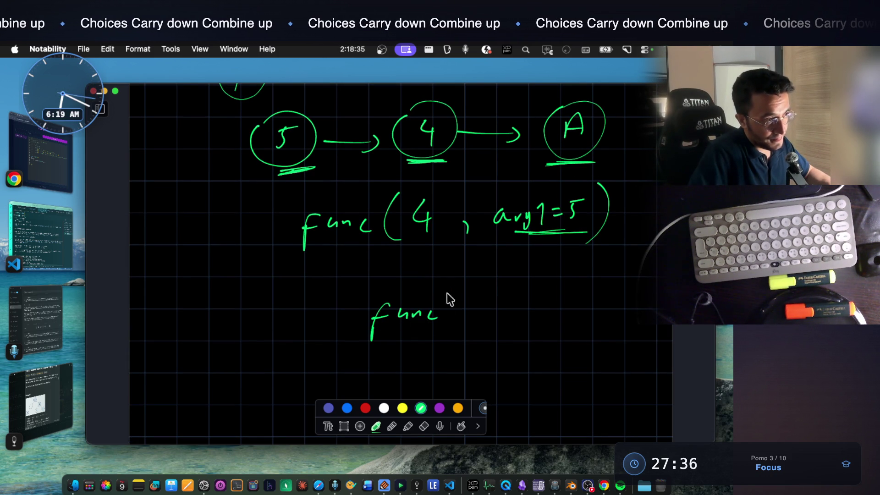
left_click_drag(578, 305, 631, 299)
left_click_drag(623, 306, 635, 310)
left_click_drag(637, 294, 643, 294)
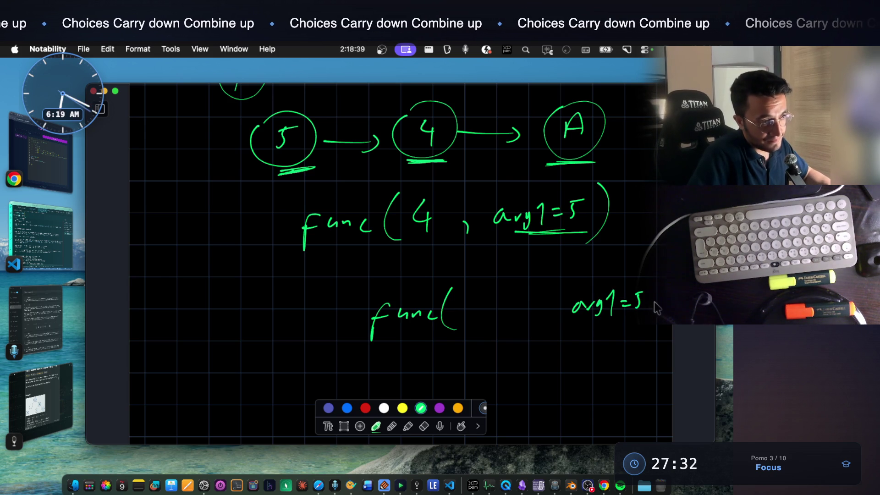
left_click_drag(534, 309, 536, 319)
mouse_move(475, 295)
left_mouse_down()
mouse_move(478, 316)
mouse_move(490, 315)
left_mouse_up()
left_click_drag(476, 306, 484, 306)
left_click_drag(649, 270, 655, 295)
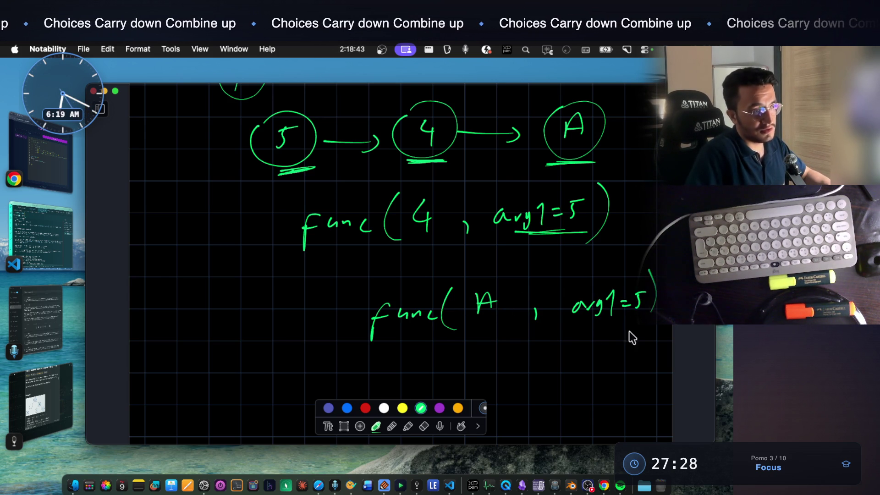
scroll(412, 197, "up", 5)
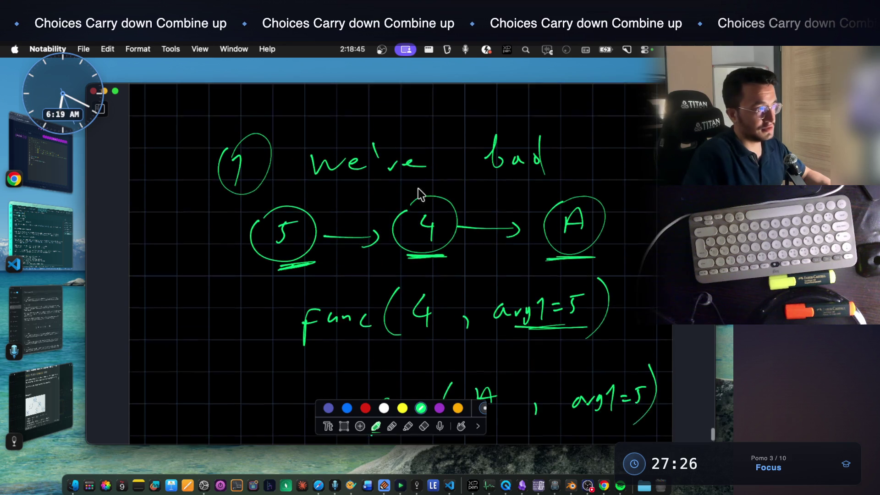
scroll(414, 259, "down", 5)
Draw a new 1 → 2 → 3 node chain beside the circled 2
scroll(412, 255, "down", 2)
mouse_move(224, 352)
left_mouse_down()
mouse_move(246, 372)
mouse_move(218, 349)
left_mouse_up()
scroll(408, 291, "up", 2)
scroll(380, 315, "down", 3)
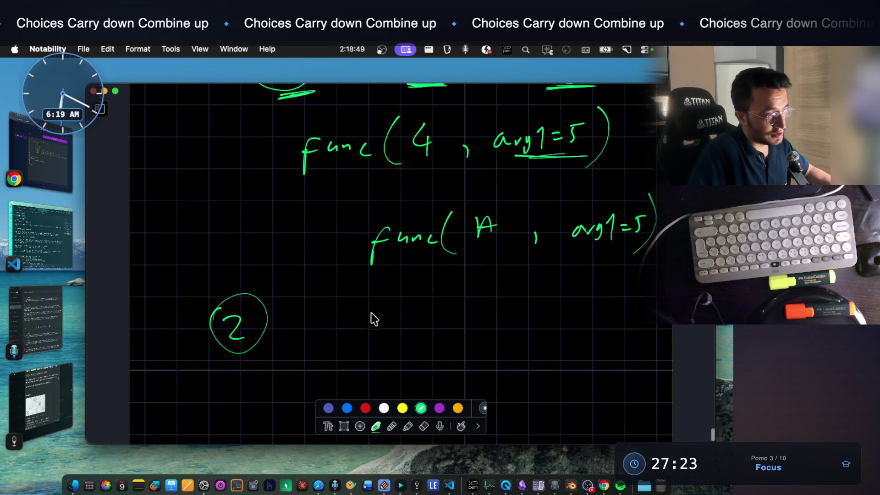
scroll(379, 315, "down", 2)
mouse_move(305, 296)
left_mouse_down()
mouse_move(326, 284)
mouse_move(329, 311)
left_mouse_up()
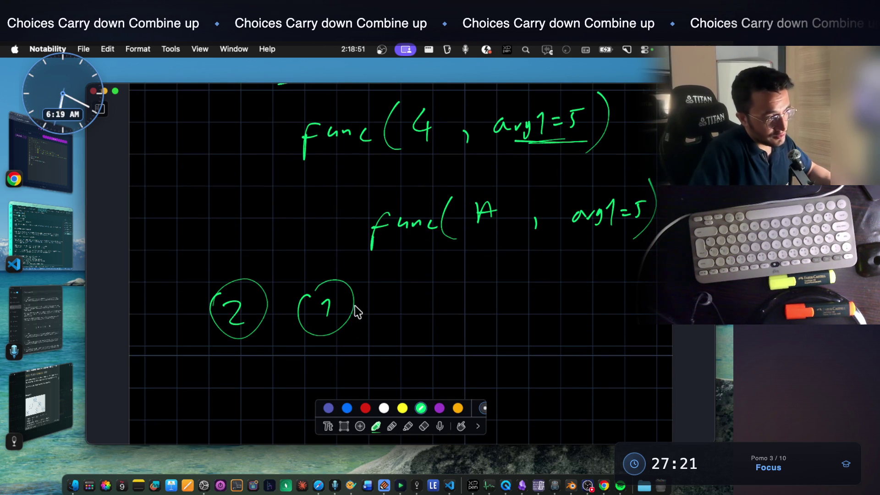
mouse_move(438, 282)
left_mouse_down()
mouse_move(458, 280)
mouse_move(466, 311)
left_mouse_up()
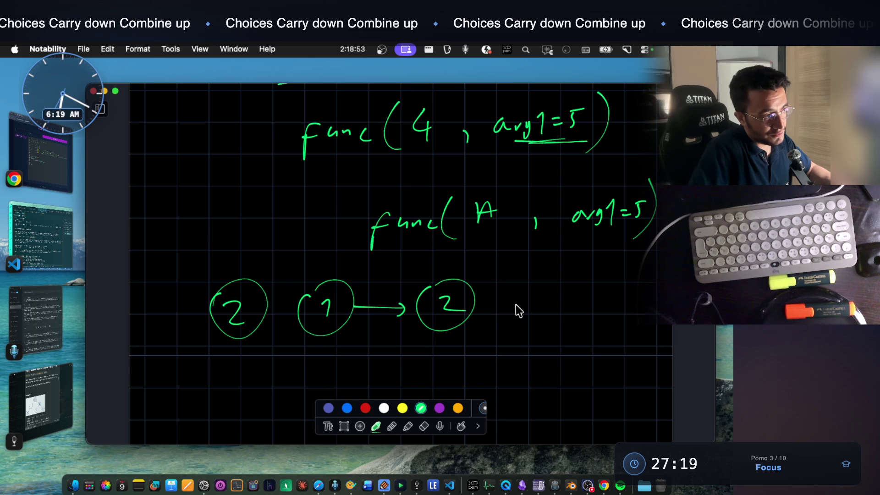
mouse_move(562, 282)
left_mouse_down()
mouse_move(568, 323)
mouse_move(564, 281)
mouse_move(584, 304)
left_mouse_up()
scroll(545, 315, "down", 3)
left_click_drag(424, 257, 447, 256)
scroll(446, 256, "down", 2)
Write func(2, arg1=1) under the chain and double-underline arg1=1, undoing stray strokes
left_click_drag(341, 251, 328, 266)
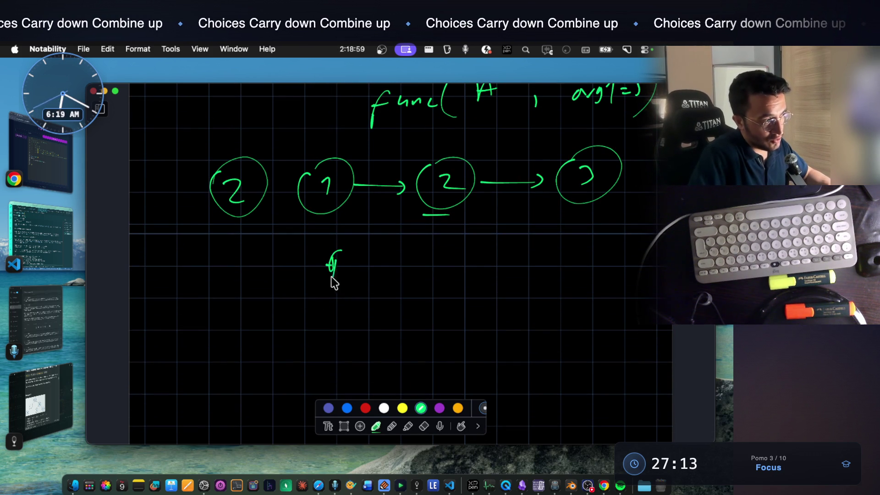
key("super+z")
key("super+z")
key("super+z")
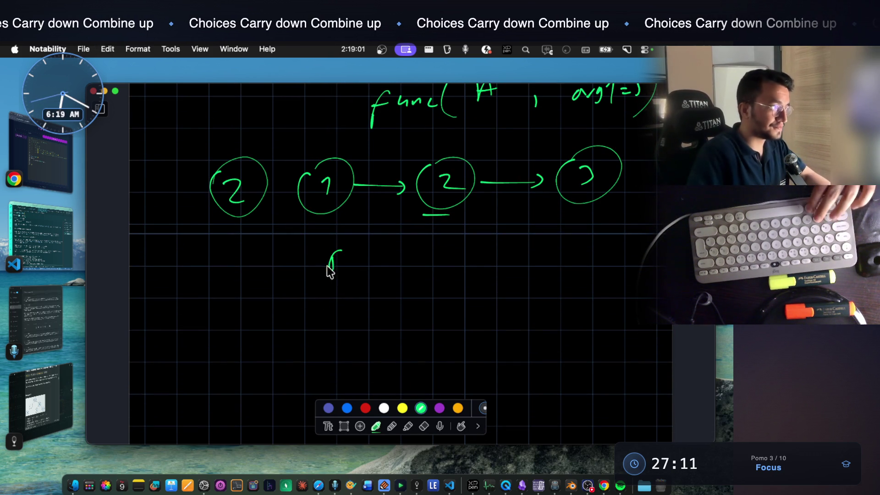
left_click_drag(343, 252, 327, 284)
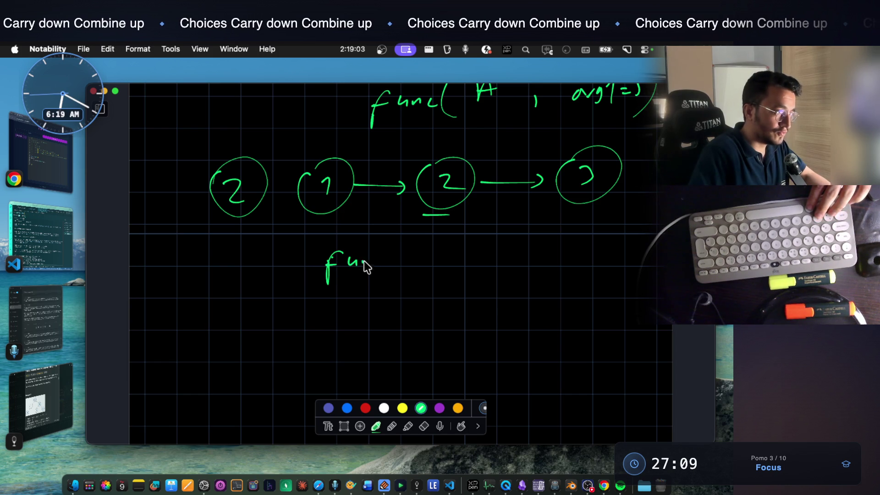
left_click_drag(390, 255, 389, 266)
left_click_drag(411, 239, 418, 284)
mouse_move(433, 248)
left_mouse_down()
mouse_move(466, 272)
mouse_move(500, 252)
mouse_move(521, 257)
mouse_move(520, 274)
left_mouse_up()
left_click_drag(532, 242, 539, 265)
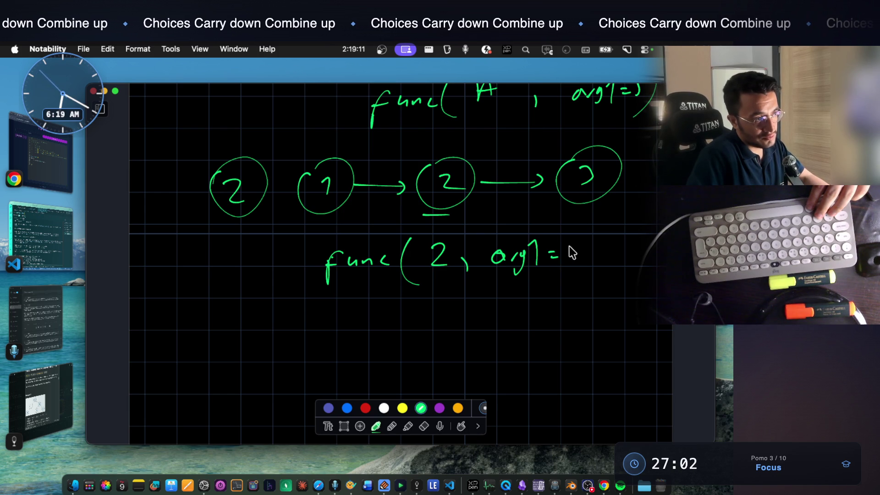
left_click_drag(599, 265, 593, 273)
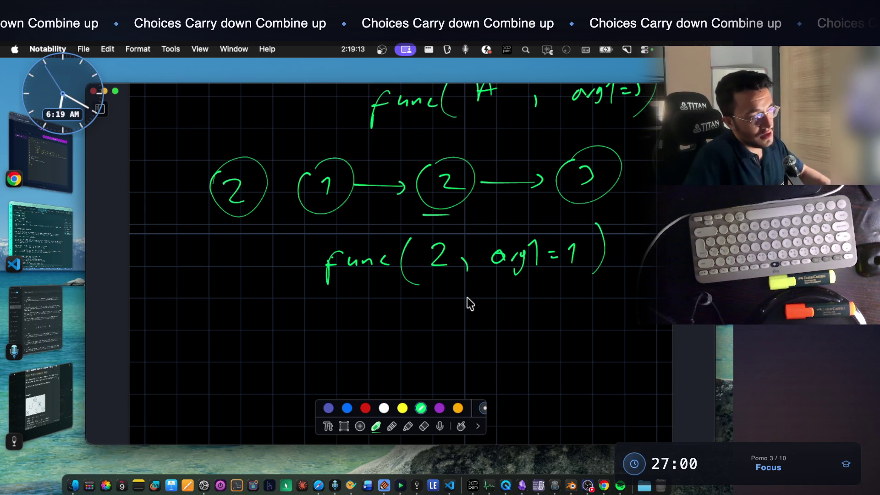
scroll(471, 285, "down", 1)
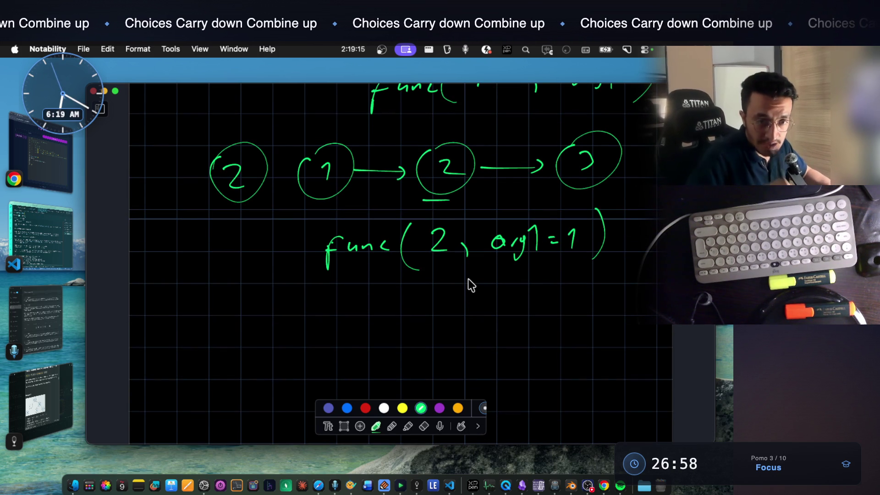
mouse_move(501, 260)
left_mouse_down()
mouse_move(556, 265)
mouse_move(504, 263)
left_mouse_up()
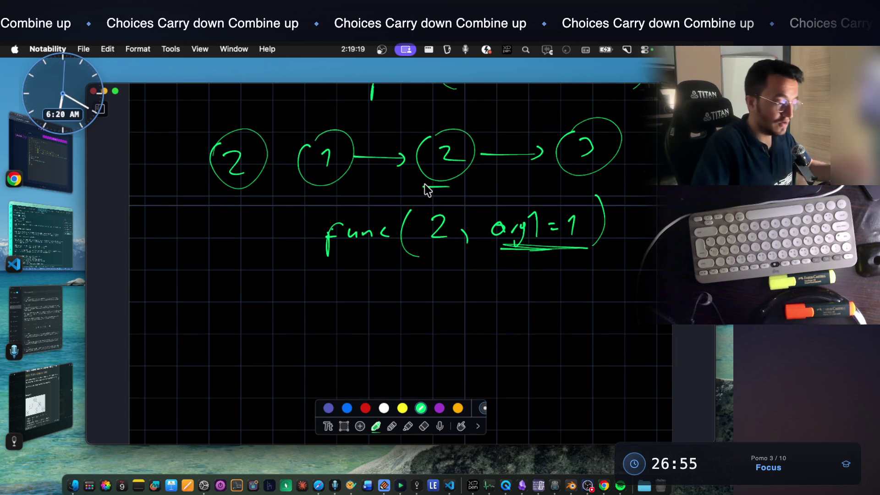
scroll(434, 298, "down", 1)
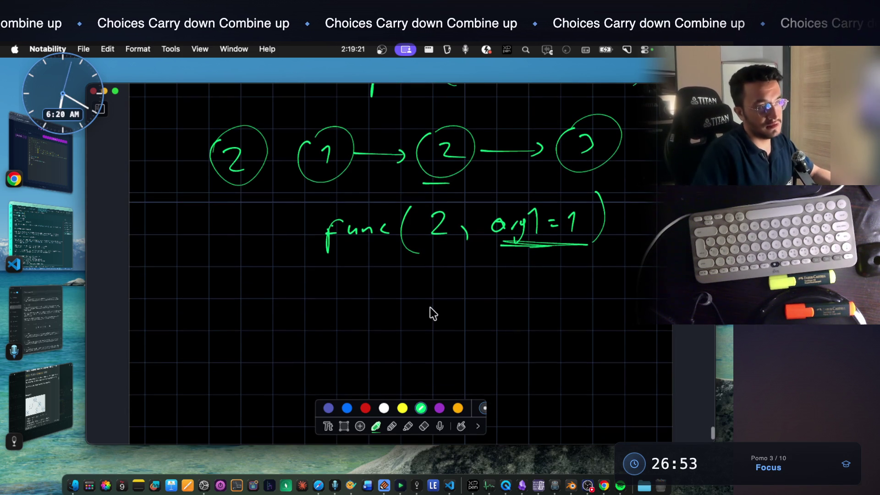
scroll(422, 279, "down", 3)
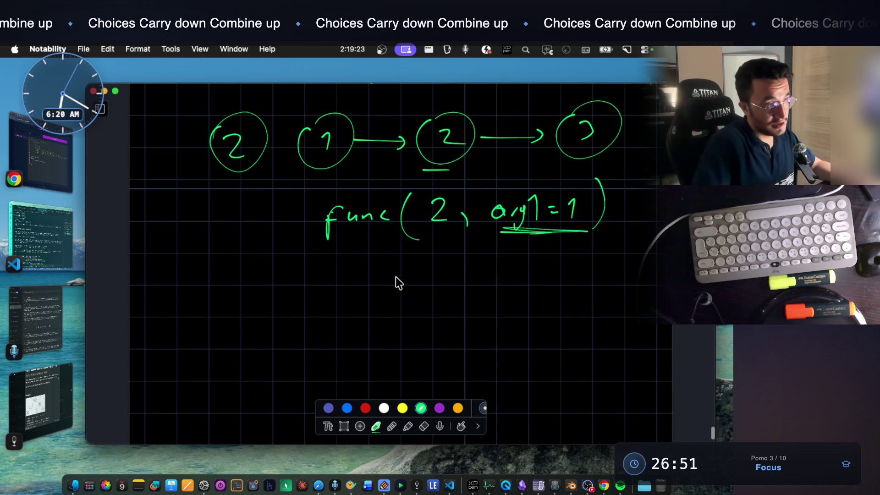
mouse_move(380, 270)
left_mouse_down()
mouse_move(381, 281)
mouse_move(407, 293)
mouse_move(383, 281)
left_mouse_up()
key("super+z")
key("super+z")
key("super+z")
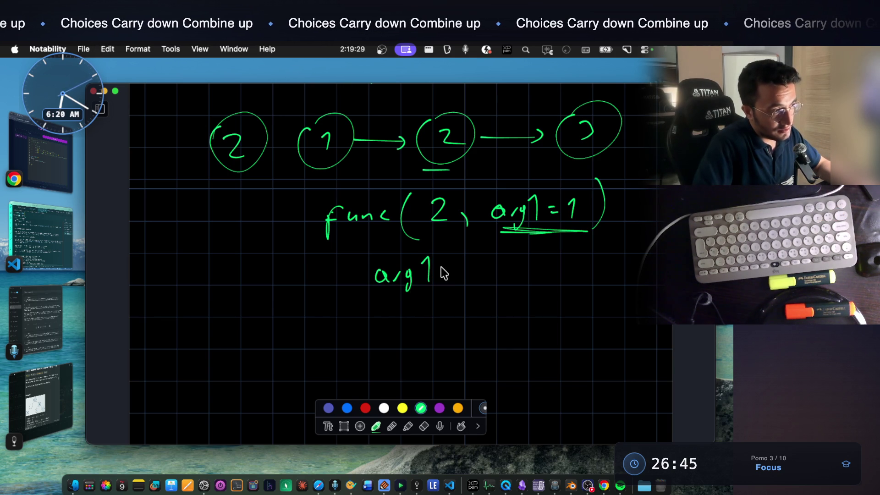
Finish arg1 = 2; and begin func(3, below it, underlining node 3 and arg1
left_click(506, 273)
left_click_drag(509, 280, 505, 290)
left_click_drag(388, 366, 398, 347)
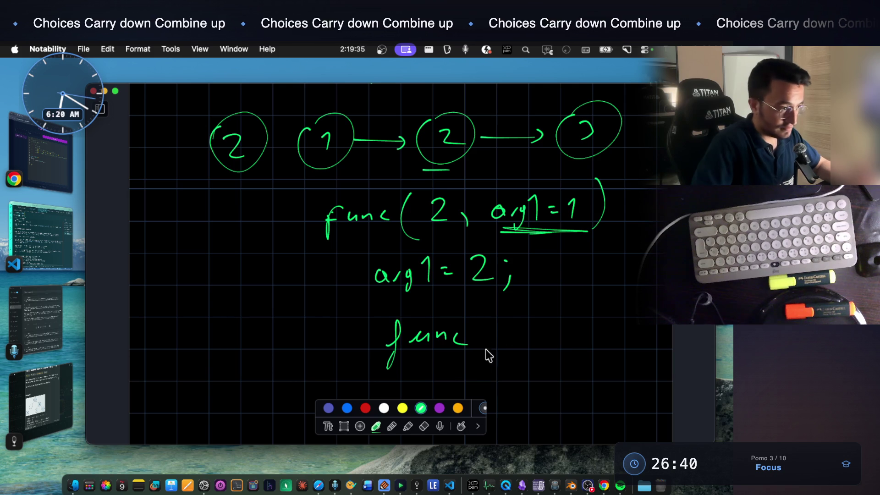
mouse_move(564, 161)
left_mouse_down()
mouse_move(615, 161)
mouse_move(577, 161)
left_mouse_up()
mouse_move(512, 318)
left_mouse_down()
mouse_move(523, 341)
mouse_move(543, 344)
left_mouse_up()
mouse_move(389, 297)
left_mouse_down()
mouse_move(441, 290)
mouse_move(407, 295)
left_mouse_up()
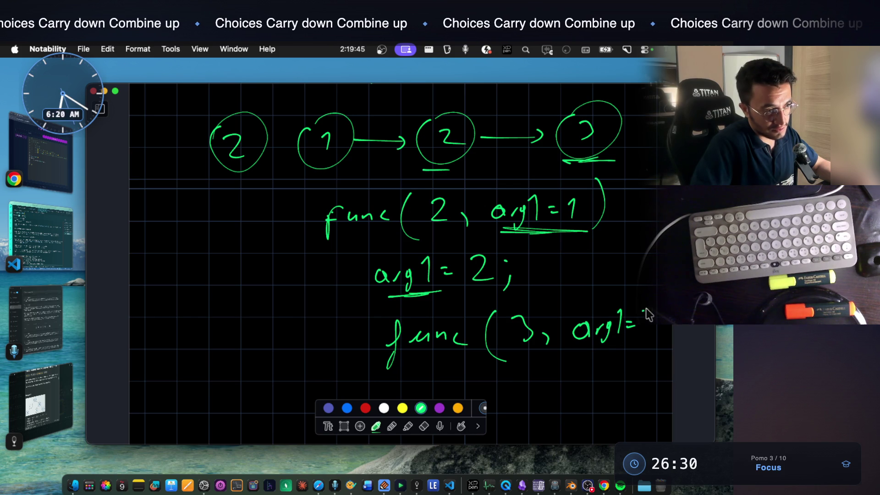
Complete the call as func(3, arg1=2) and circle the arg1 = 2; assignment
scroll(488, 261, "up", 5)
mouse_move(277, 183)
left_mouse_down()
mouse_move(277, 207)
mouse_move(293, 200)
left_mouse_up()
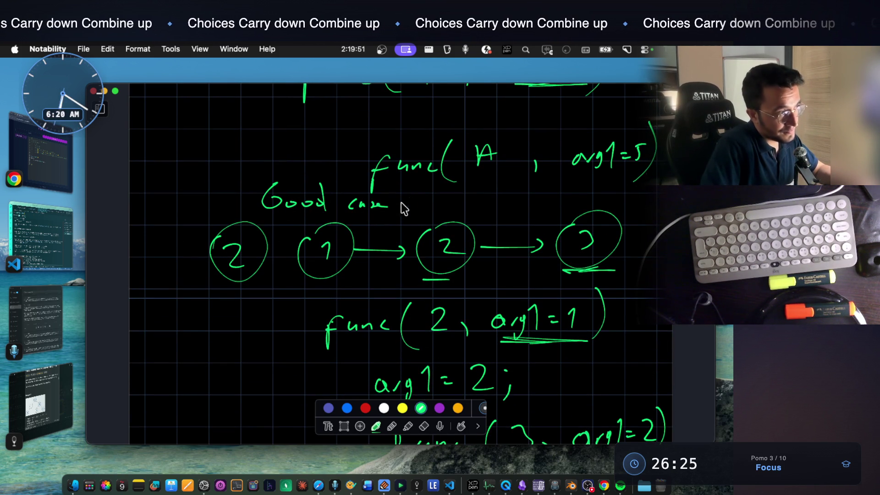
scroll(401, 170, "down", 3)
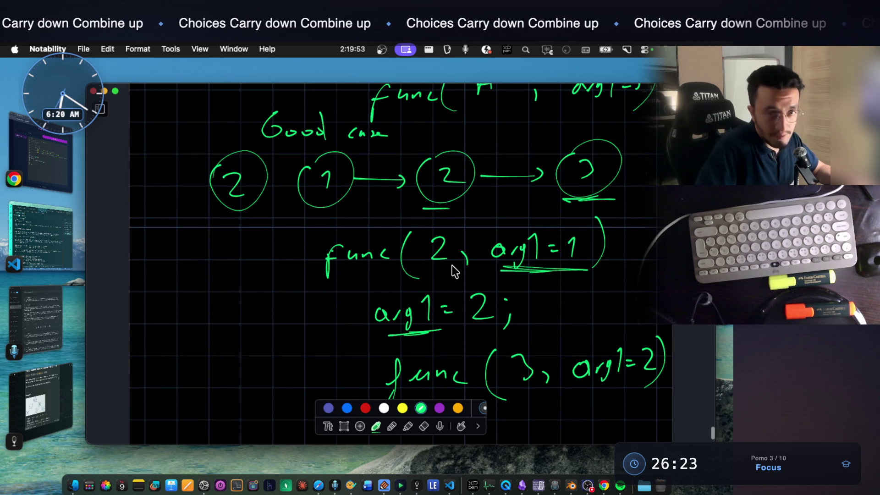
mouse_move(438, 287)
left_mouse_down()
mouse_move(515, 323)
mouse_move(394, 293)
left_mouse_up()
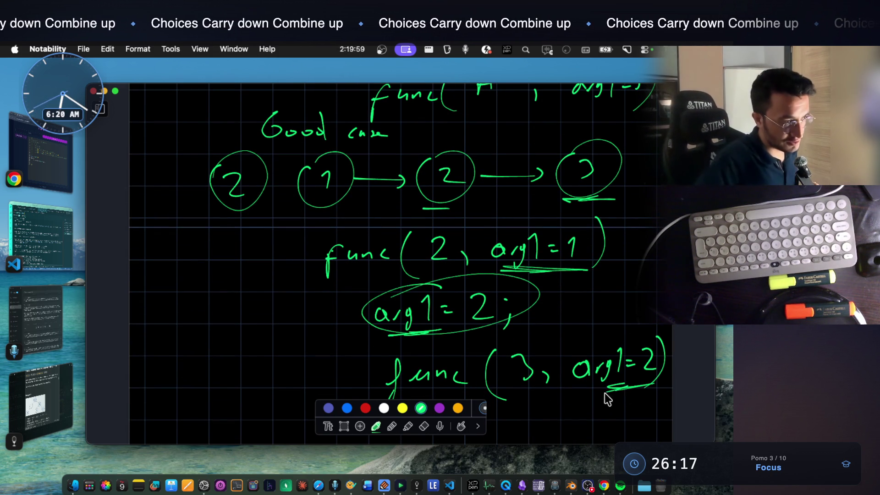
scroll(601, 369, "up", 1)
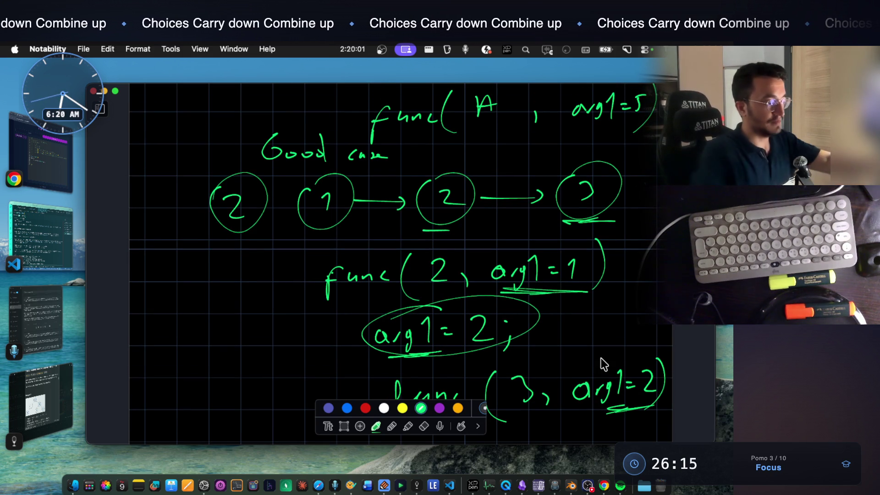
Retrace the 4 in the bad-case func(4, arg1=5), then switch to the LeetCode 1448 notes
scroll(603, 364, "up", 5)
scroll(546, 249, "up", 4)
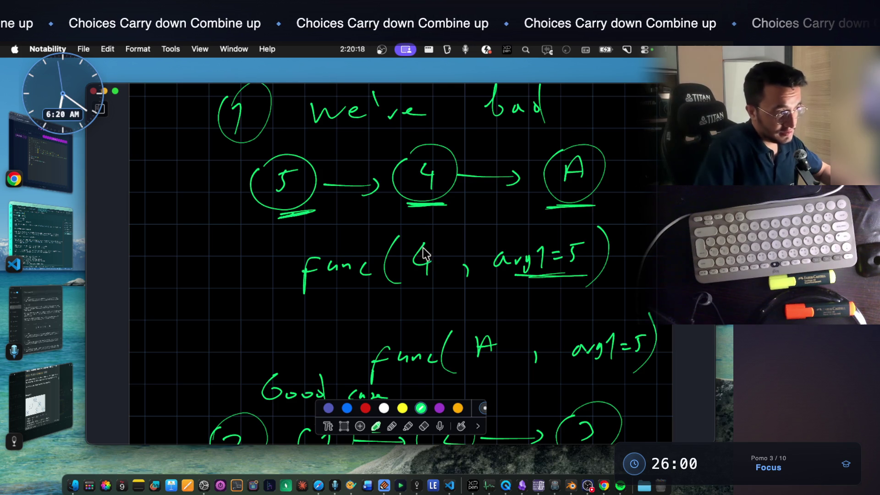
left_click_drag(424, 248, 427, 274)
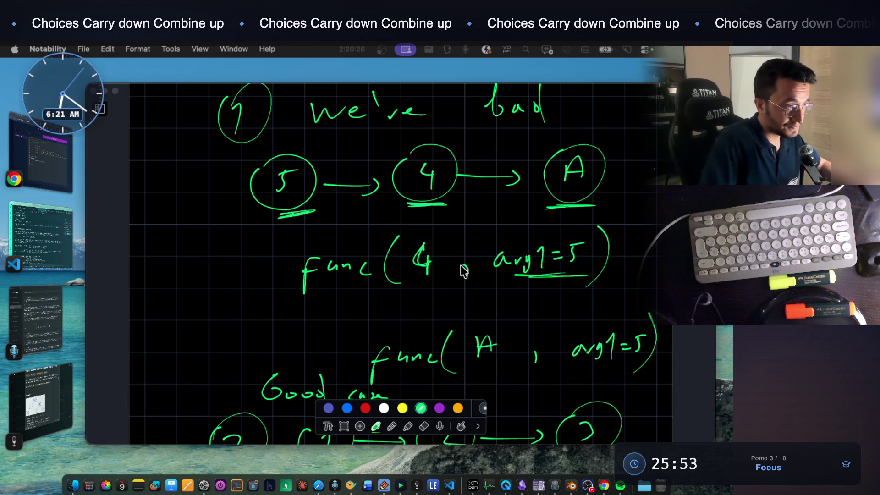
scroll(459, 264, "up", 3)
scroll(458, 264, "down", 15)
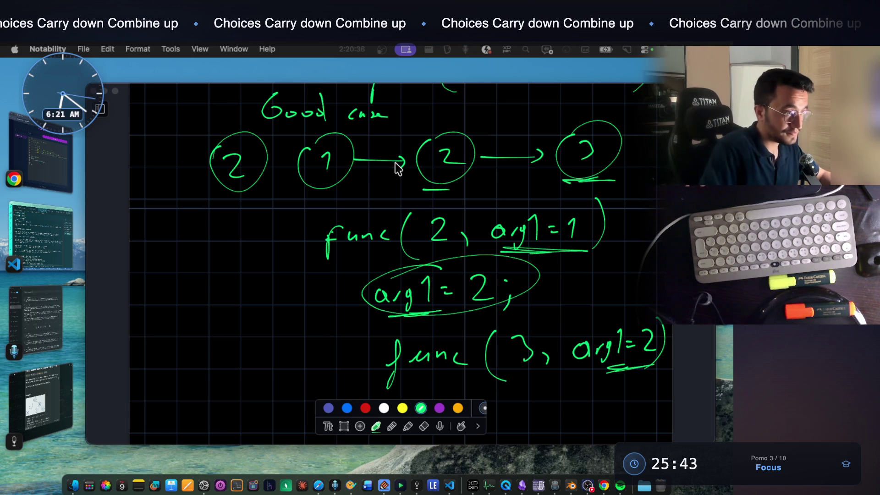
scroll(395, 164, "down", 2)
scroll(395, 163, "down", 2)
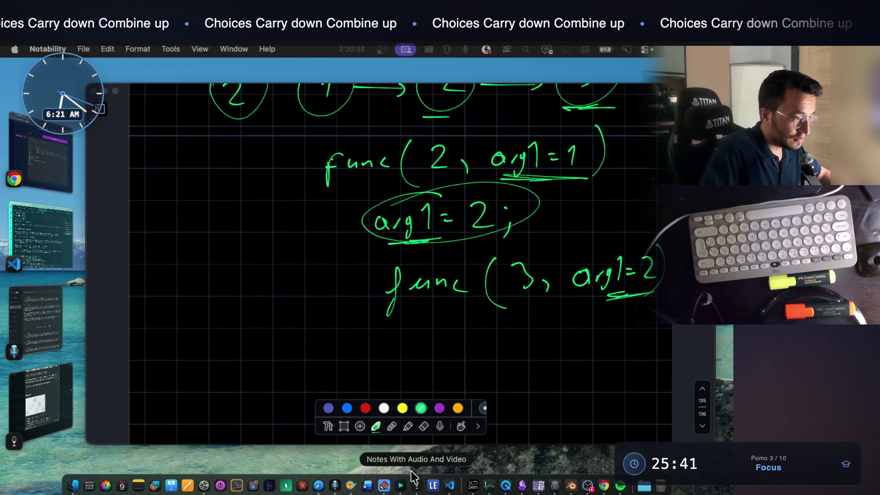
left_click(417, 487)
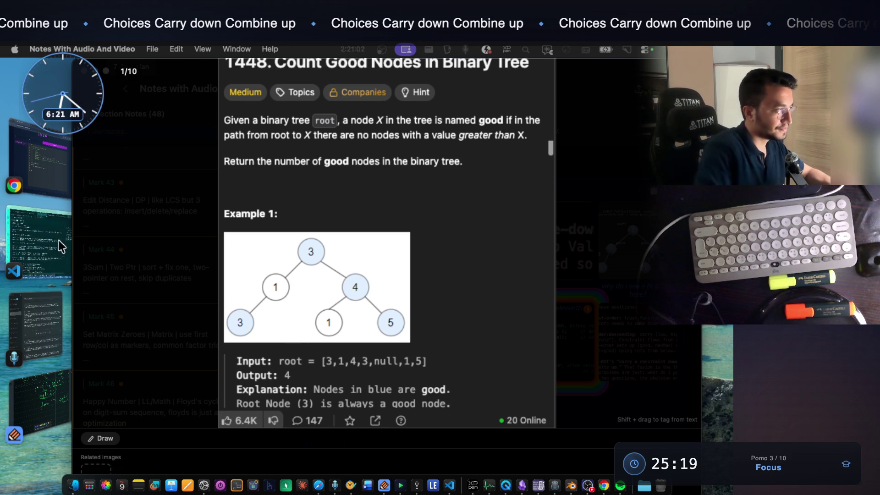
left_click(51, 392)
scroll(407, 290, "up", 4)
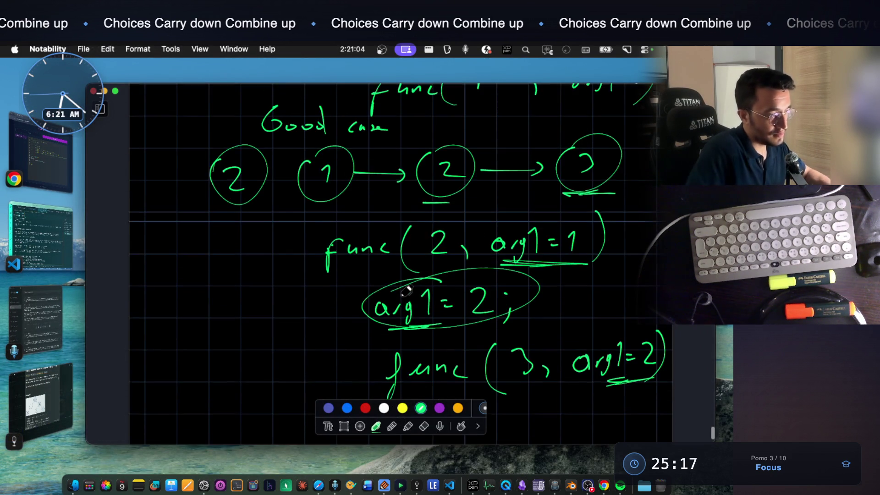
scroll(401, 289, "down", 6)
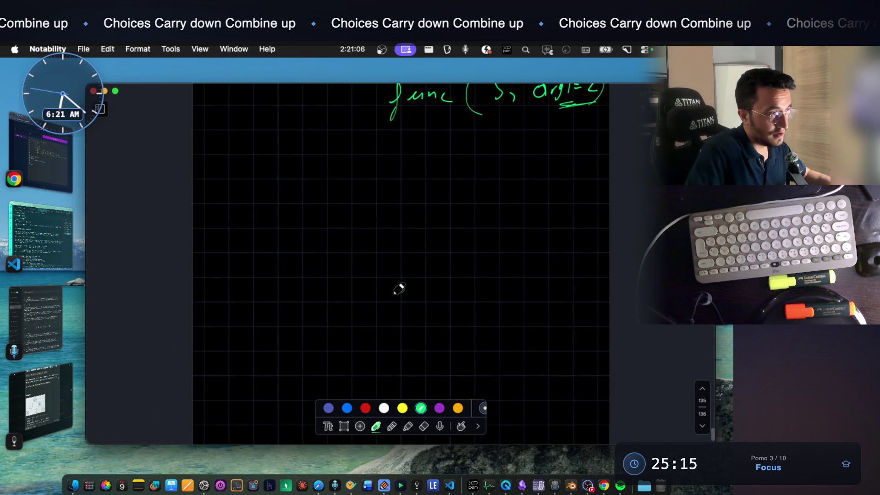
Sketch a seven-node binary tree: a root, two children and four leaves
scroll(399, 289, "up", 3)
mouse_move(357, 157)
left_mouse_down()
mouse_move(355, 199)
mouse_move(321, 245)
left_mouse_up()
left_click_drag(388, 187, 451, 269)
mouse_move(439, 257)
left_mouse_down()
mouse_move(444, 279)
mouse_move(439, 257)
left_mouse_up()
mouse_move(303, 282)
left_mouse_down()
mouse_move(284, 323)
mouse_move(335, 331)
left_mouse_up()
left_click_drag(445, 290, 425, 329)
left_click_drag(448, 296, 465, 335)
left_click_drag(274, 339, 331, 339)
mouse_move(416, 338)
left_mouse_down()
mouse_move(499, 353)
mouse_move(472, 334)
left_mouse_up()
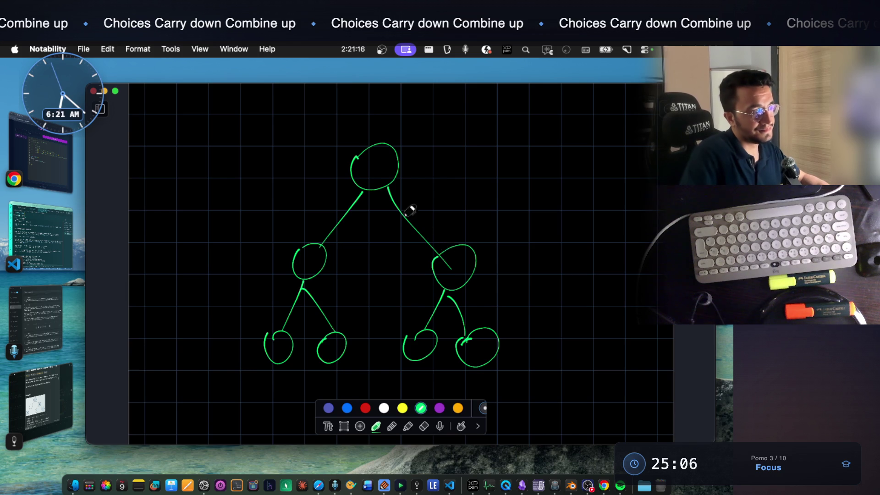
Add max-labelled arrows from root 1 to node 2 and node 2 to node 4, numbering nodes 1–4
scroll(448, 228, "up", 2)
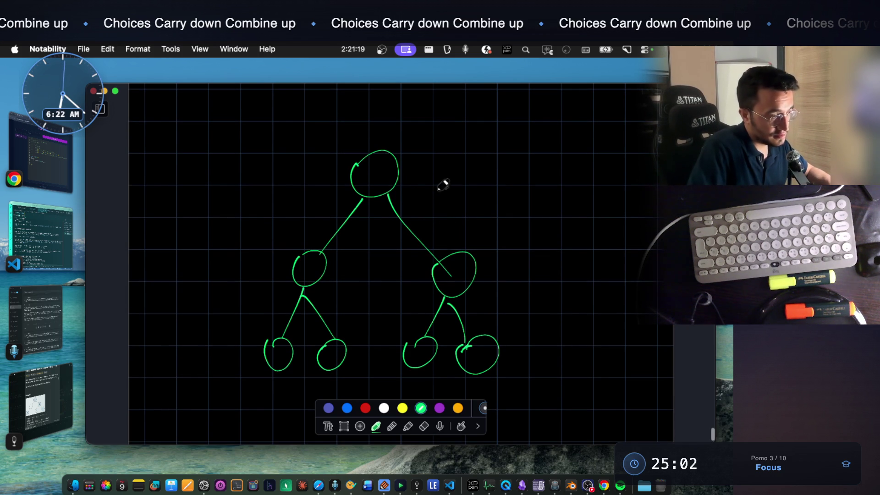
mouse_move(410, 185)
left_mouse_down()
mouse_move(435, 192)
mouse_move(455, 233)
mouse_move(463, 229)
left_mouse_up()
mouse_move(481, 259)
left_mouse_down()
mouse_move(499, 289)
mouse_move(493, 325)
left_mouse_up()
left_click_drag(489, 319, 498, 318)
left_click_drag(456, 213, 505, 213)
left_click_drag(504, 198, 495, 213)
mouse_move(509, 298)
left_mouse_down()
mouse_move(552, 301)
mouse_move(543, 302)
left_mouse_up()
left_click_drag(372, 175, 378, 188)
left_click_drag(451, 271, 458, 275)
mouse_move(415, 341)
left_mouse_down()
mouse_move(422, 343)
mouse_move(417, 365)
left_mouse_up()
mouse_move(475, 345)
left_mouse_down()
mouse_move(486, 354)
mouse_move(481, 369)
left_mouse_up()
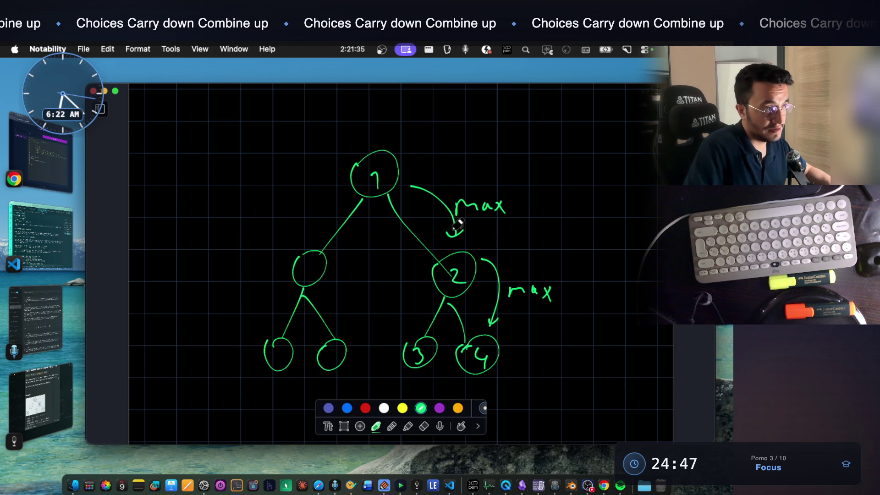
scroll(394, 261, "down", 5)
Handwrite the func( ){ header below the tree with the green pen
left_click_drag(243, 295, 231, 330)
left_click_drag(231, 312, 283, 307)
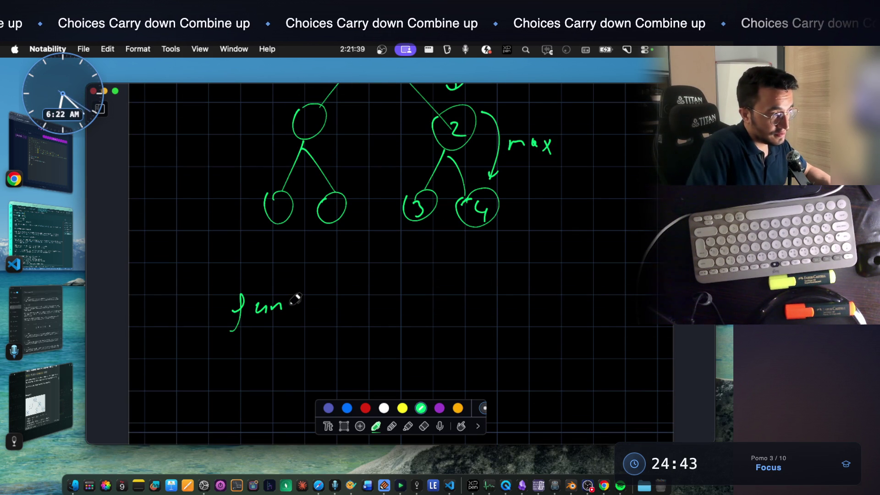
left_click_drag(337, 282, 337, 325)
left_click_drag(542, 278, 541, 319)
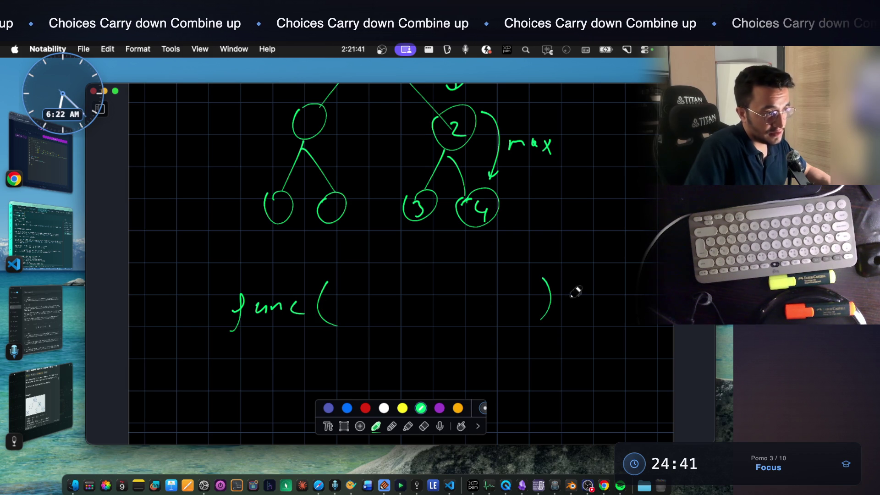
left_click_drag(580, 283, 580, 316)
scroll(420, 319, "down", 7)
mouse_move(214, 380)
left_mouse_down()
mouse_move(221, 375)
mouse_move(229, 398)
mouse_move(225, 423)
left_mouse_up()
scroll(229, 350, "up", 6)
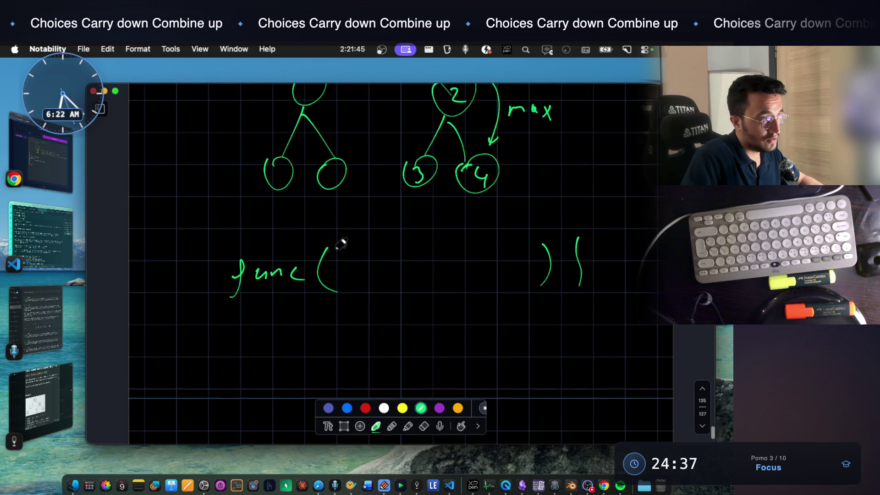
Write count = 0; above the header and begin a //Bad case comment beneath it
mouse_move(240, 219)
left_mouse_down()
mouse_move(246, 234)
mouse_move(308, 220)
mouse_move(337, 228)
mouse_move(365, 218)
mouse_move(374, 235)
left_mouse_up()
left_click(376, 219)
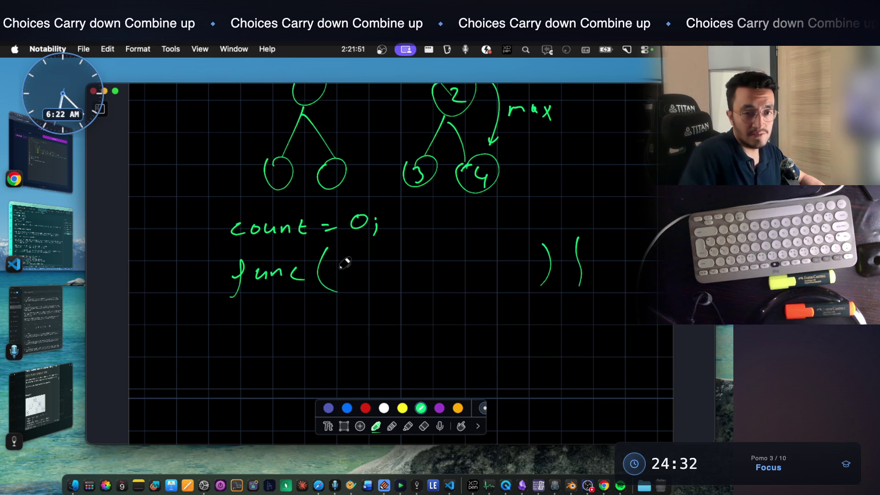
scroll(433, 287, "up", 3)
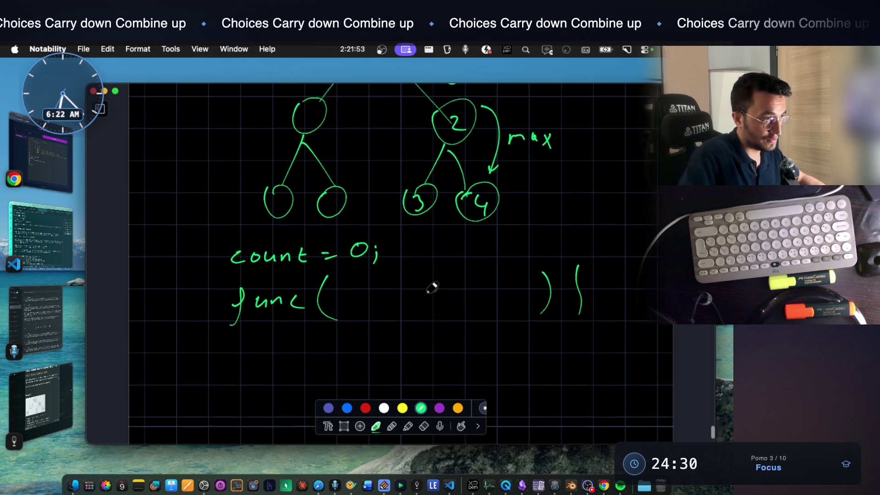
scroll(386, 278, "down", 5)
scroll(321, 298, "down", 2)
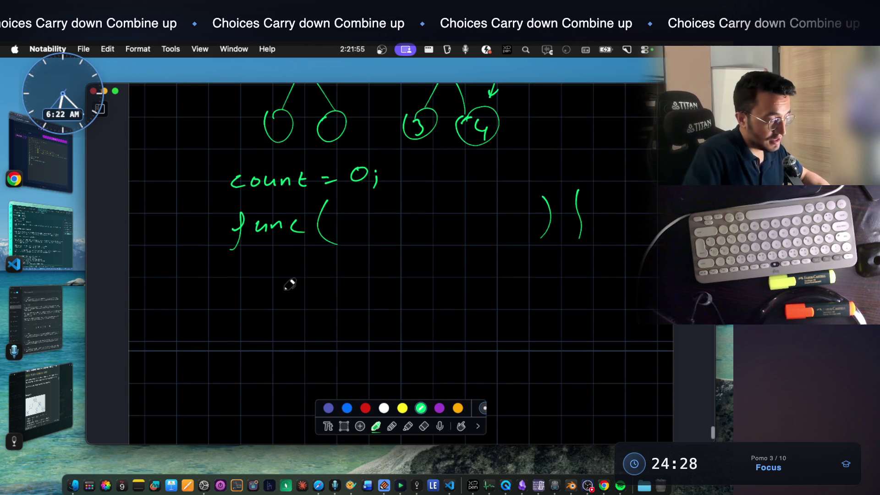
scroll(288, 285, "down", 1)
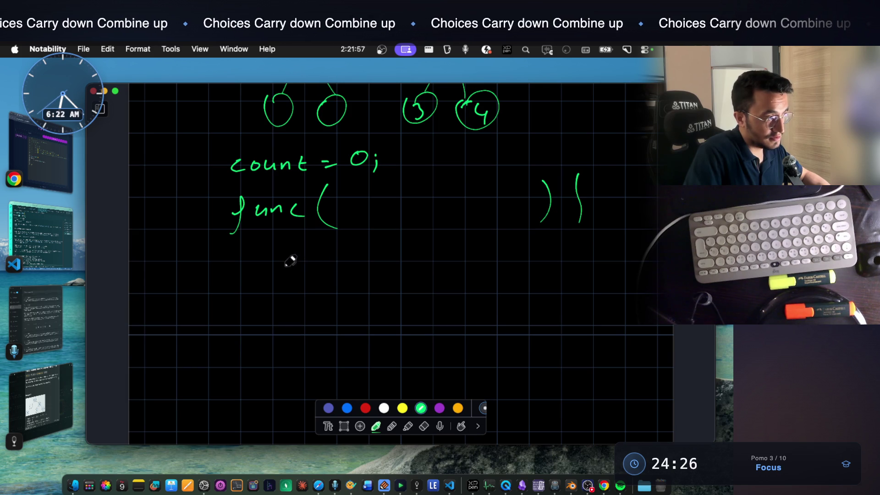
left_click_drag(298, 270, 431, 271)
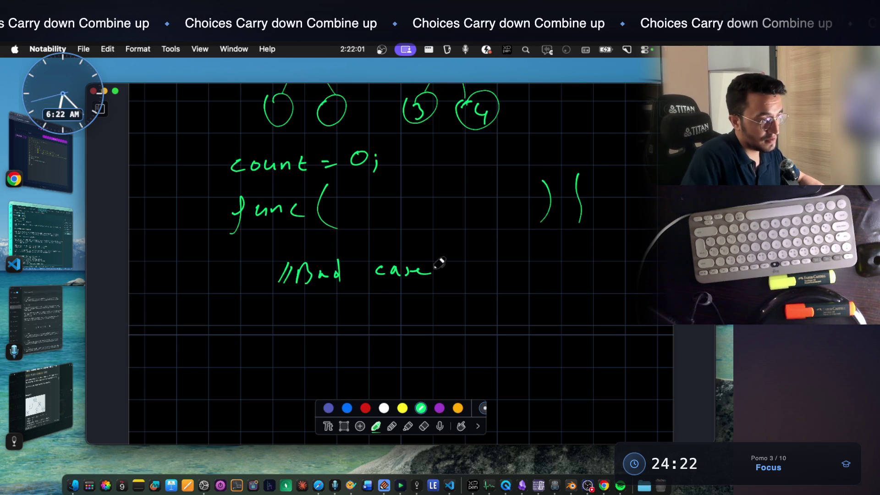
Fill in the header parameters so it reads func(node, arg1){
scroll(422, 174, "up", 5)
scroll(455, 130, "up", 2)
left_click_drag(475, 155, 509, 151)
scroll(518, 168, "down", 8)
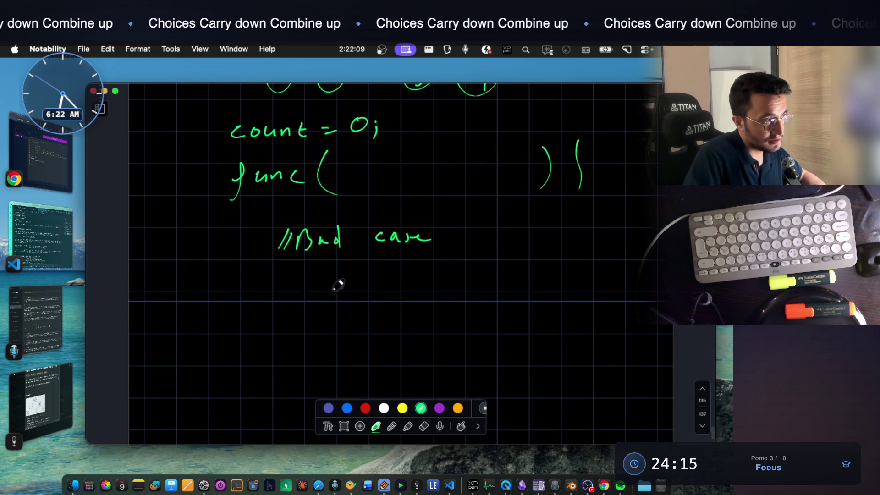
scroll(339, 286, "up", 2)
scroll(348, 277, "up", 2)
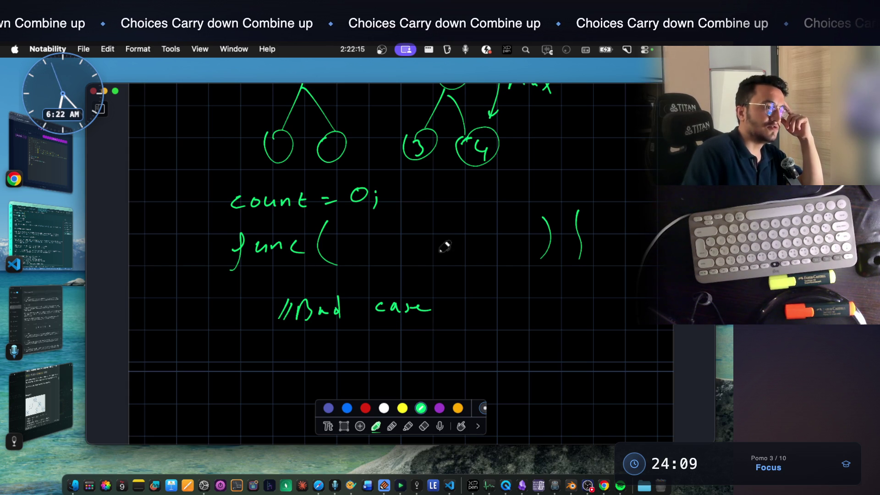
left_click_drag(459, 241, 477, 259)
left_click_drag(492, 240, 498, 262)
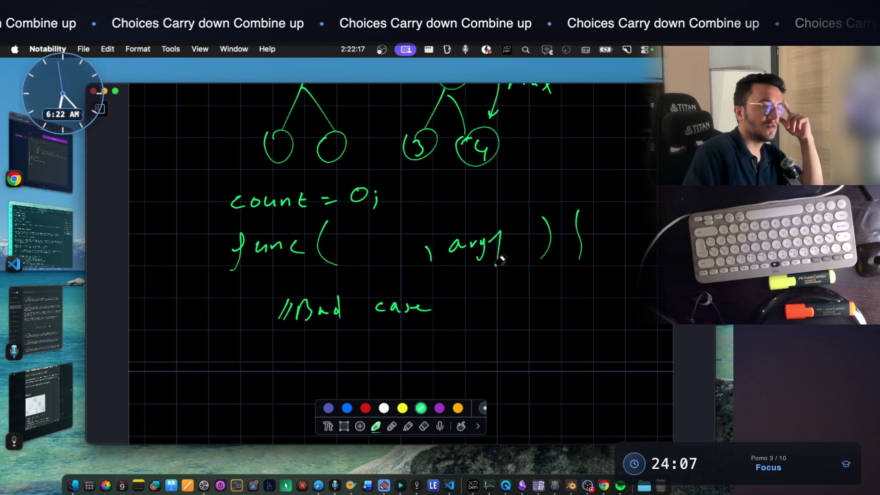
mouse_move(342, 253)
left_mouse_down()
mouse_move(369, 245)
mouse_move(387, 253)
left_mouse_up()
left_click_drag(397, 250, 410, 252)
Under //Bad case, write the condition if(node.val < arg1)
scroll(321, 297, "down", 2)
mouse_move(278, 305)
left_mouse_down()
mouse_move(289, 339)
mouse_move(306, 330)
left_mouse_up()
mouse_move(326, 300)
left_mouse_down()
mouse_move(336, 337)
mouse_move(370, 319)
mouse_move(432, 316)
mouse_move(447, 326)
left_mouse_up()
left_click(410, 325)
mouse_move(453, 303)
left_mouse_down()
mouse_move(454, 329)
mouse_move(479, 325)
left_mouse_up()
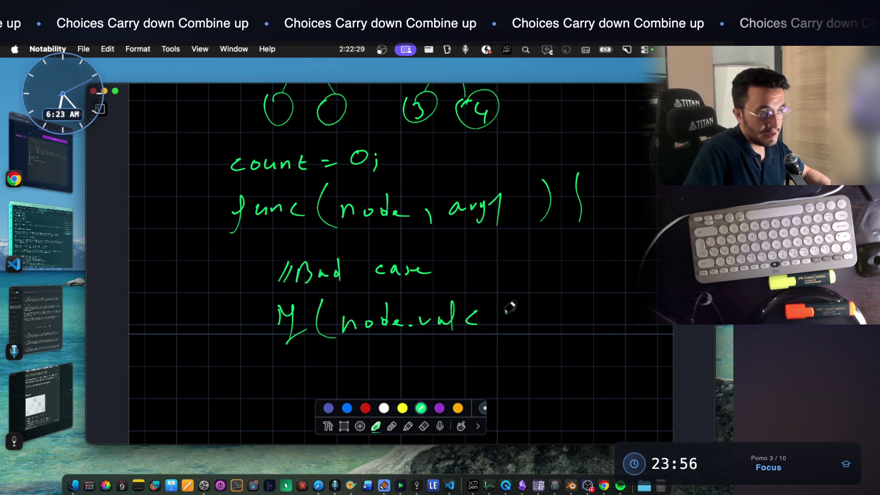
left_click_drag(522, 314, 542, 336)
left_click_drag(556, 294, 554, 337)
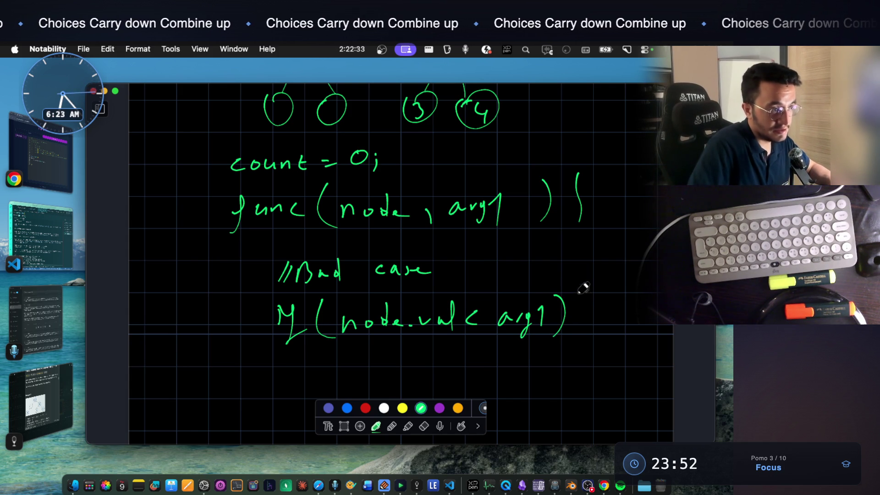
scroll(582, 321, "down", 3)
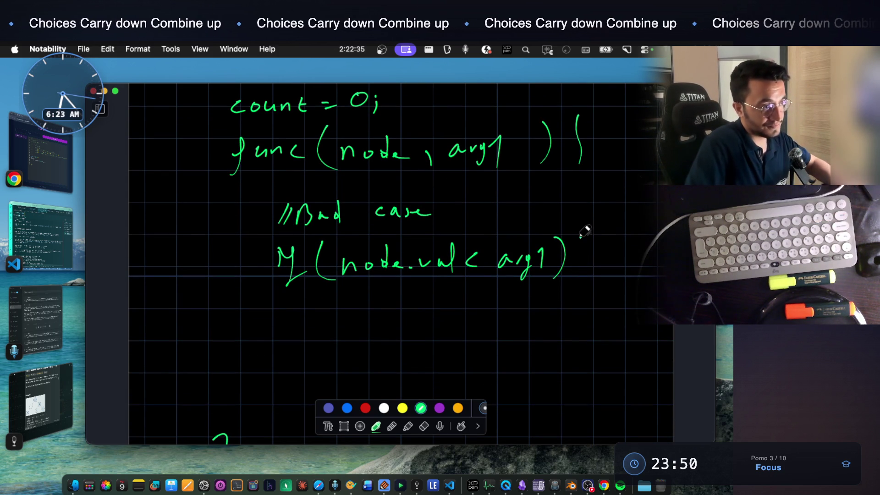
Add the if block's opening and closing braces with func( inside, plus another closing brace below
left_click_drag(580, 238, 585, 275)
left_click_drag(279, 334, 286, 368)
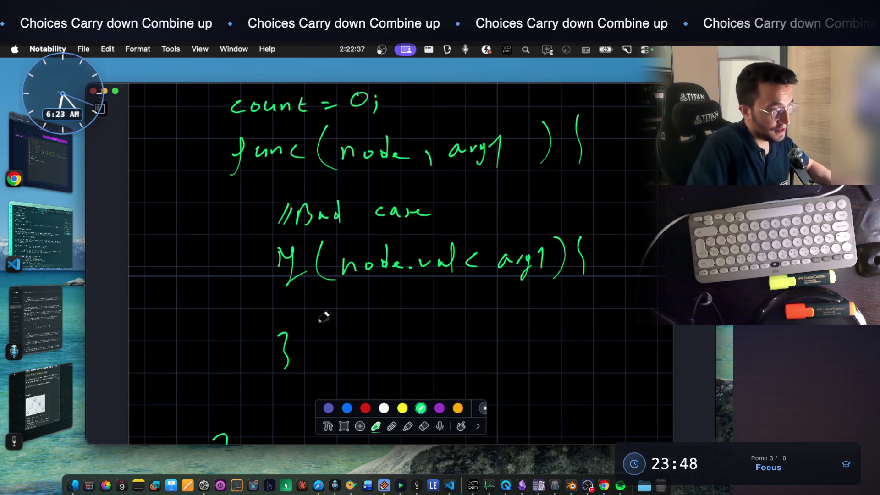
left_click_drag(321, 313, 330, 306)
mouse_move(362, 300)
left_mouse_down()
mouse_move(399, 302)
mouse_move(415, 315)
left_mouse_up()
scroll(403, 315, "up", 2)
scroll(380, 313, "down", 2)
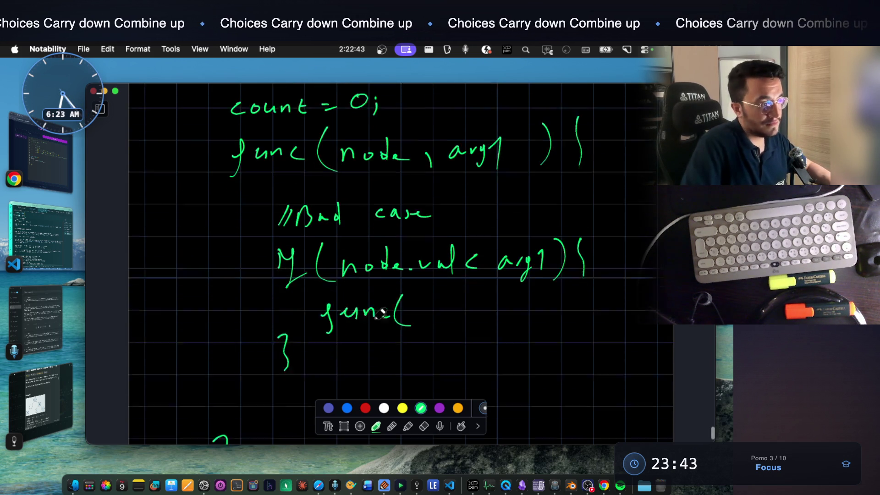
scroll(381, 313, "down", 2)
left_click_drag(214, 398, 226, 447)
scroll(398, 338, "down", 2)
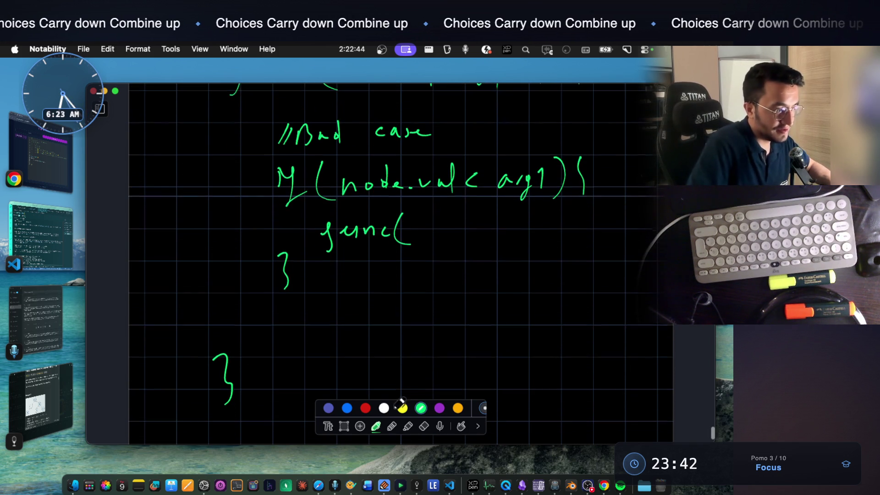
left_click(425, 425)
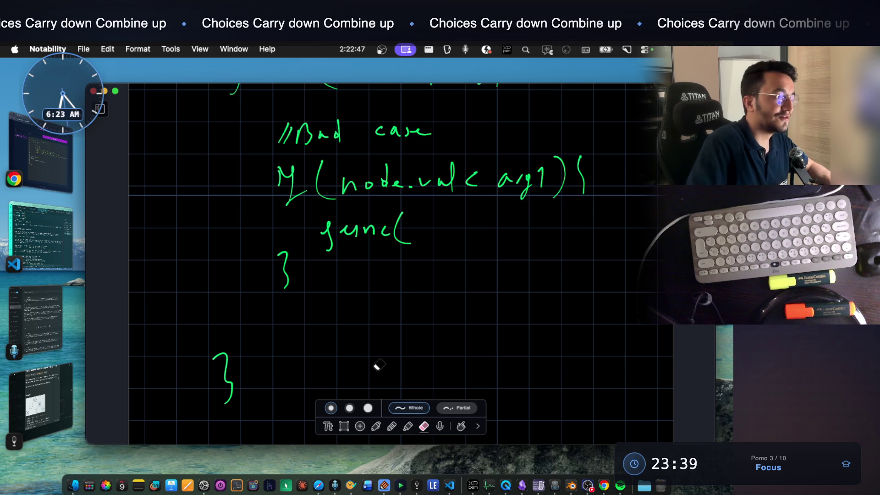
Lasso both closing braces and drag them lower to make room inside the bad case
left_click(349, 425)
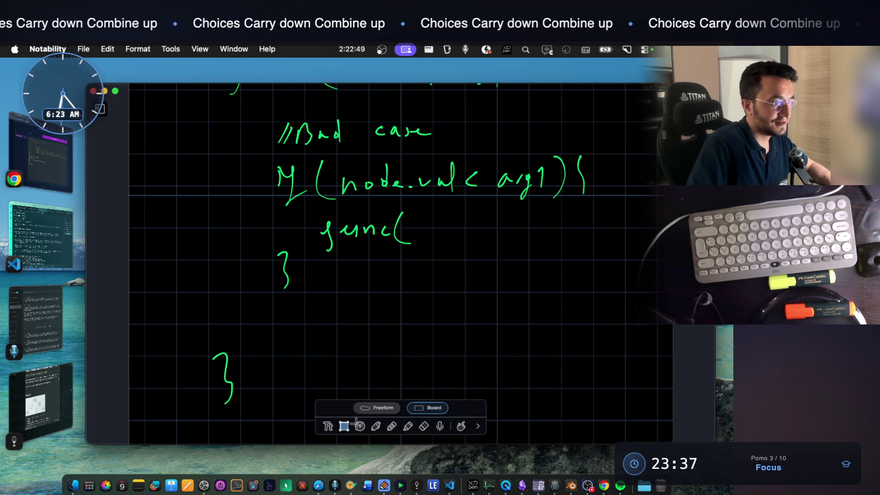
left_click_drag(271, 248, 298, 308)
left_click_drag(287, 275, 287, 316)
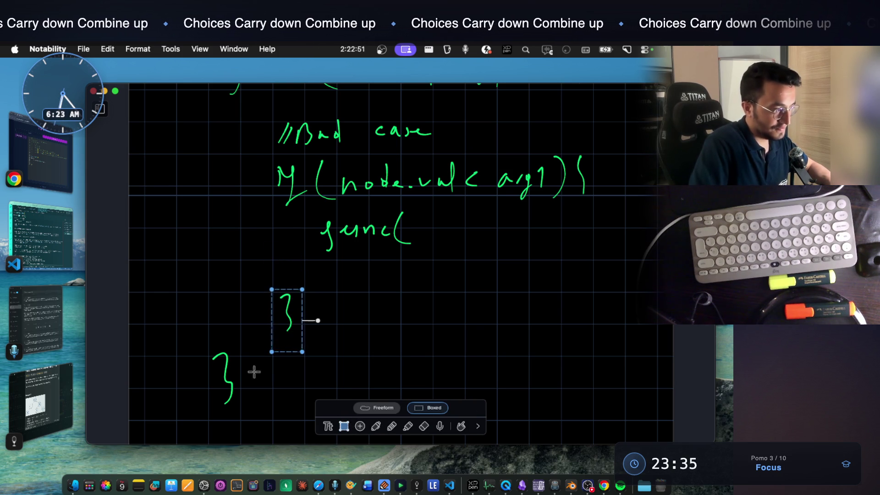
left_click_drag(203, 339, 239, 418)
mouse_move(228, 373)
left_mouse_down()
mouse_move(231, 410)
mouse_move(254, 312)
left_mouse_up()
scroll(348, 343, "up", 3)
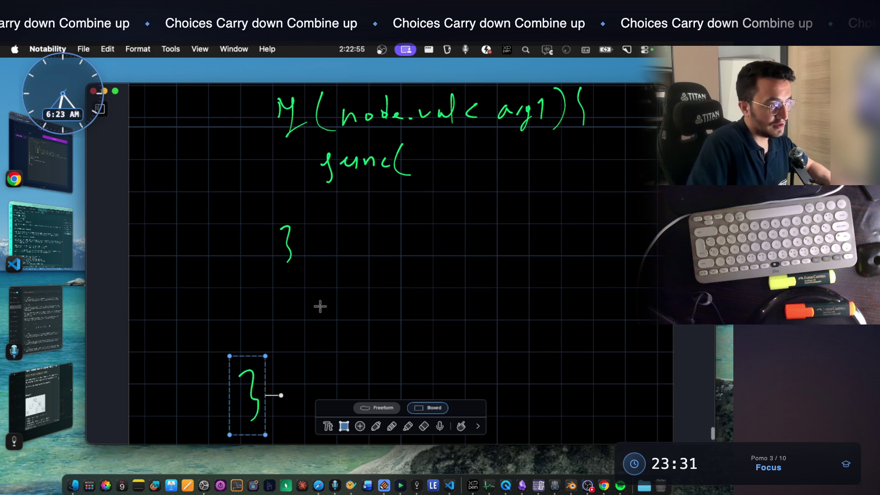
mouse_move(264, 222)
left_mouse_down()
mouse_move(303, 285)
mouse_move(293, 295)
left_mouse_up()
left_click(334, 294)
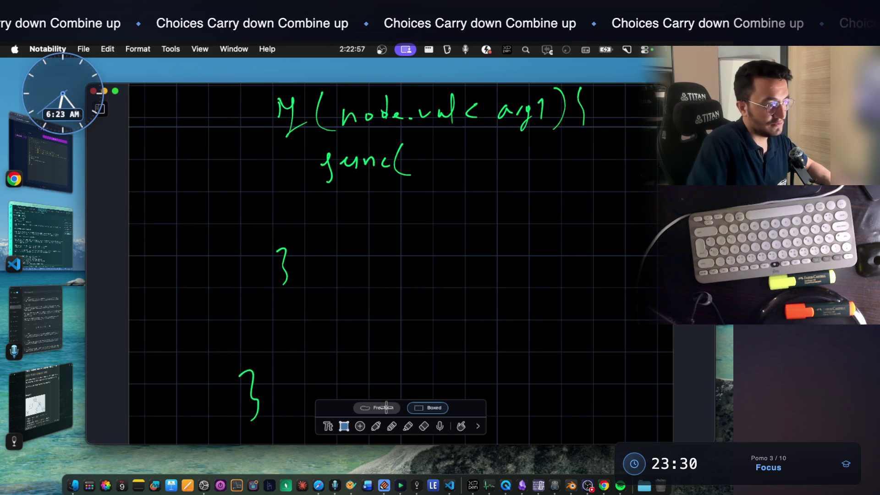
left_click(377, 425)
scroll(425, 285, "up", 5)
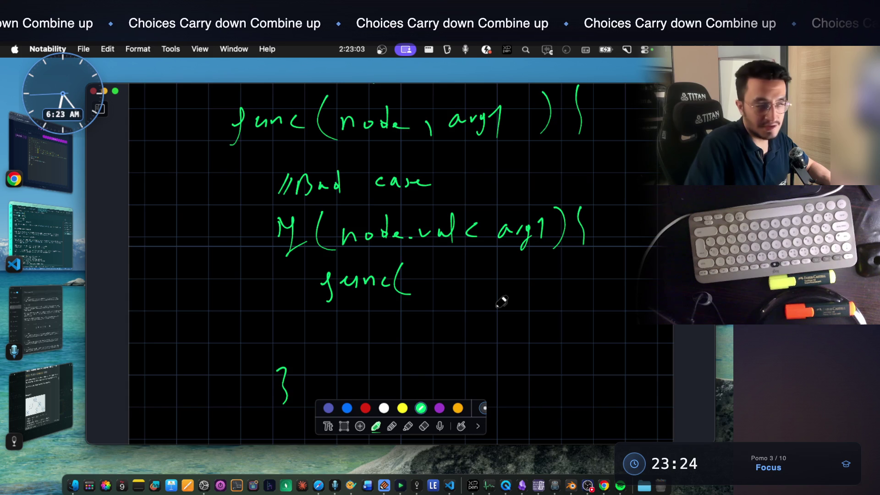
Inside the bad-case block, write the recursive call func(left, arg1);
scroll(501, 301, "up", 5)
scroll(430, 265, "down", 3)
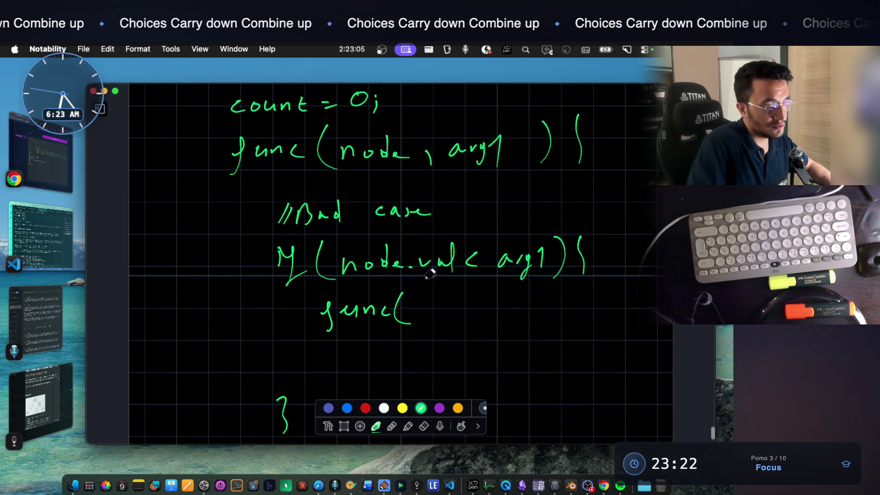
scroll(431, 293, "up", 5)
scroll(440, 266, "down", 6)
scroll(440, 286, "up", 5)
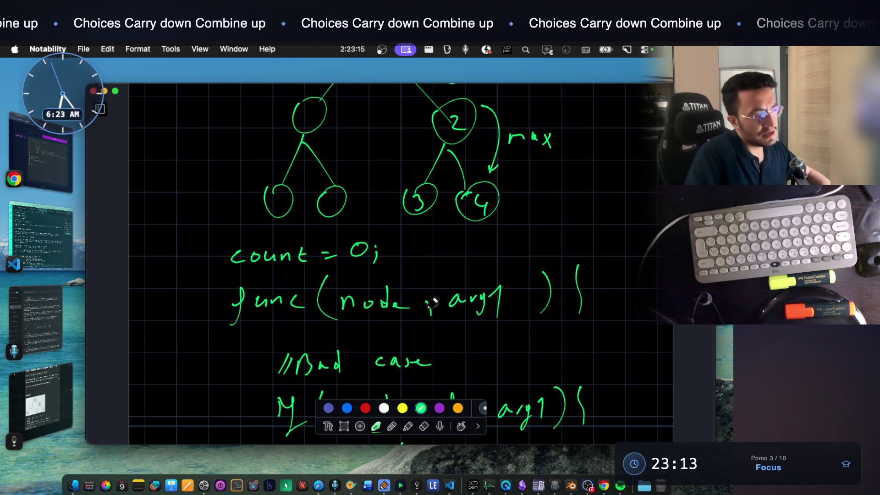
scroll(467, 336, "down", 5)
mouse_move(416, 276)
left_mouse_down()
mouse_move(421, 298)
mouse_move(440, 306)
left_mouse_up()
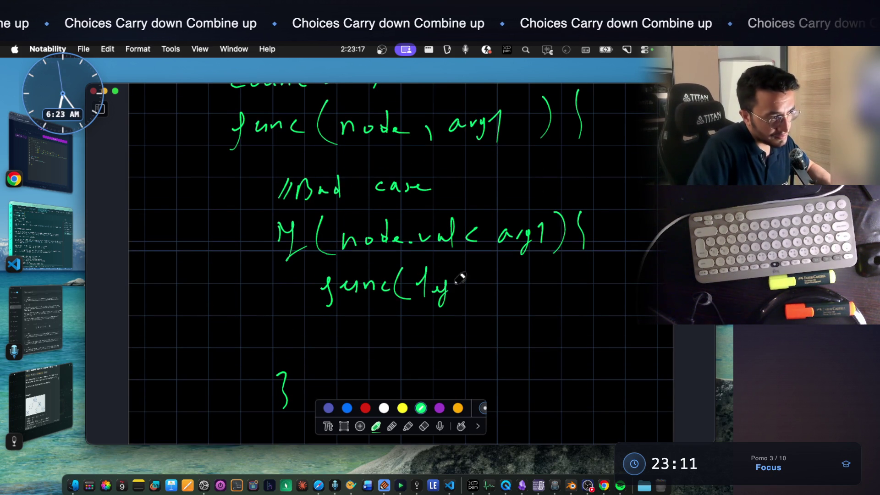
scroll(466, 202, "up", 2)
mouse_move(456, 208)
left_mouse_down()
mouse_move(503, 208)
mouse_move(470, 210)
left_mouse_up()
scroll(507, 293, "down", 1)
mouse_move(497, 319)
left_mouse_down()
mouse_move(547, 299)
mouse_move(565, 329)
left_mouse_up()
left_click(568, 312)
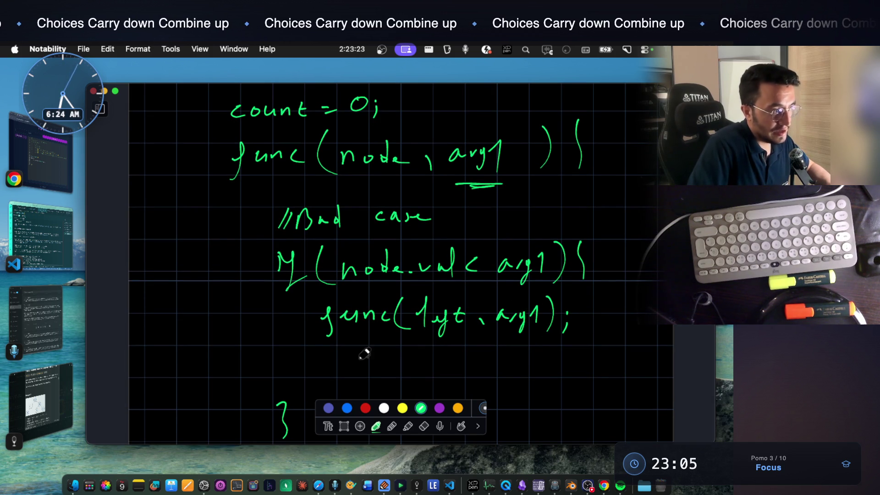
Write the second call func(right, arg1); on the line below
mouse_move(327, 348)
left_mouse_down()
mouse_move(322, 380)
mouse_move(363, 366)
mouse_move(403, 379)
left_mouse_up()
scroll(362, 353, "down", 3)
mouse_move(419, 326)
left_mouse_down()
mouse_move(433, 333)
mouse_move(465, 322)
mouse_move(463, 338)
left_mouse_up()
mouse_move(475, 330)
left_mouse_down()
mouse_move(473, 339)
mouse_move(487, 342)
mouse_move(527, 323)
mouse_move(548, 325)
mouse_move(557, 304)
mouse_move(570, 321)
mouse_move(568, 340)
left_mouse_up()
left_click(570, 326)
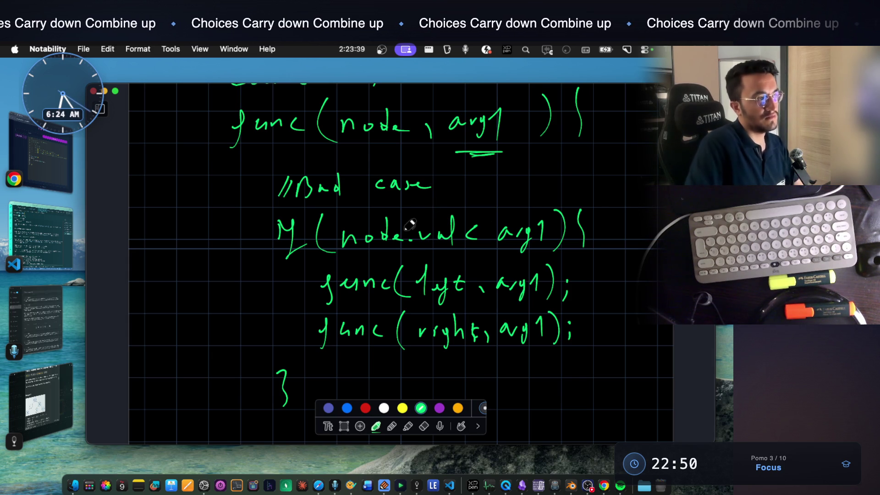
Lasso the final closing brace further down, then begin a // Good comment
scroll(409, 224, "down", 5)
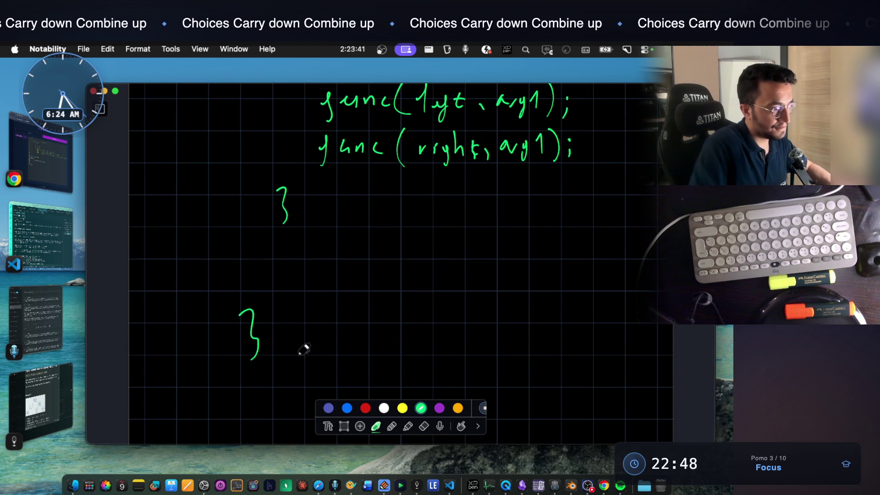
left_click(345, 427)
left_click_drag(231, 295, 298, 384)
left_click_drag(287, 346, 292, 419)
left_click(379, 424)
left_click_drag(297, 231, 295, 237)
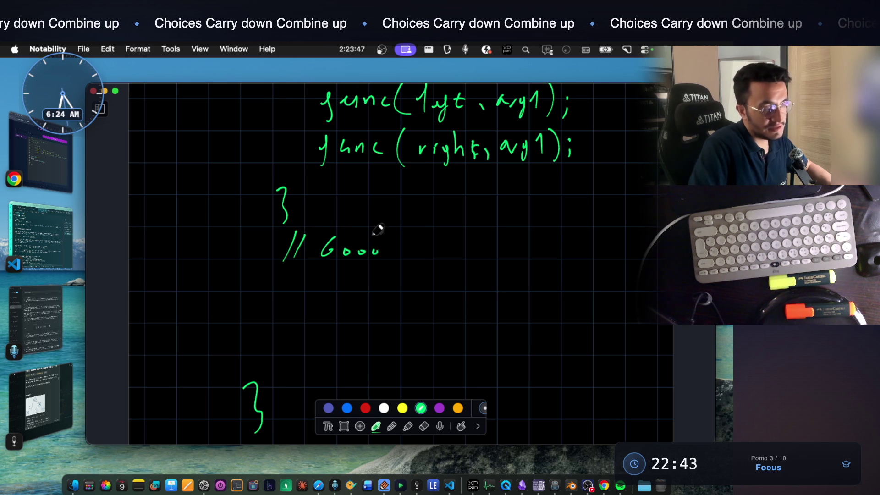
Complete // Good case and write if(node.val > arg1){ beneath it
left_click_drag(424, 250, 454, 243)
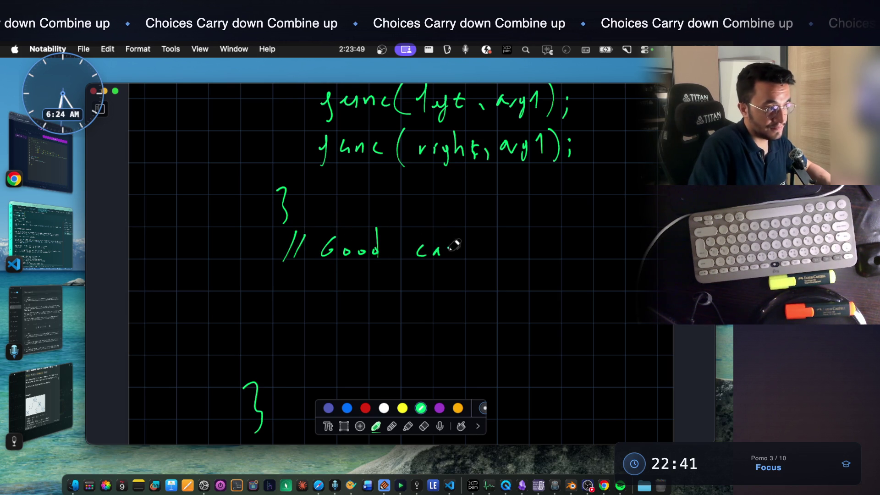
mouse_move(307, 293)
left_mouse_down()
mouse_move(318, 316)
mouse_move(402, 304)
left_mouse_up()
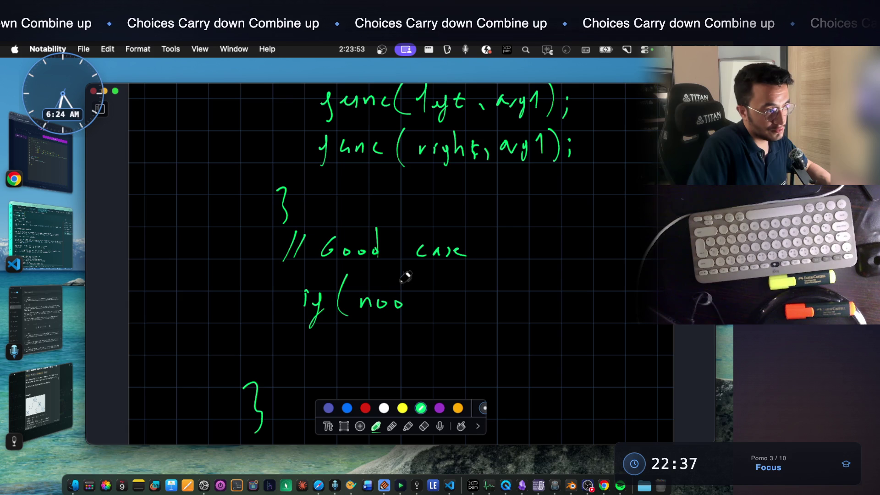
left_click(424, 308)
mouse_move(464, 281)
left_mouse_down()
mouse_move(466, 310)
mouse_move(485, 314)
mouse_move(534, 293)
mouse_move(543, 316)
mouse_move(576, 301)
mouse_move(567, 332)
left_mouse_up()
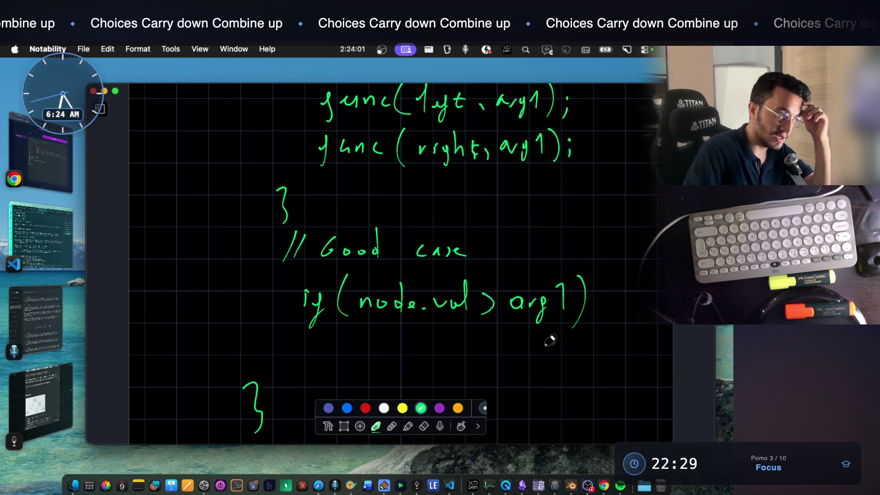
scroll(393, 281, "down", 3)
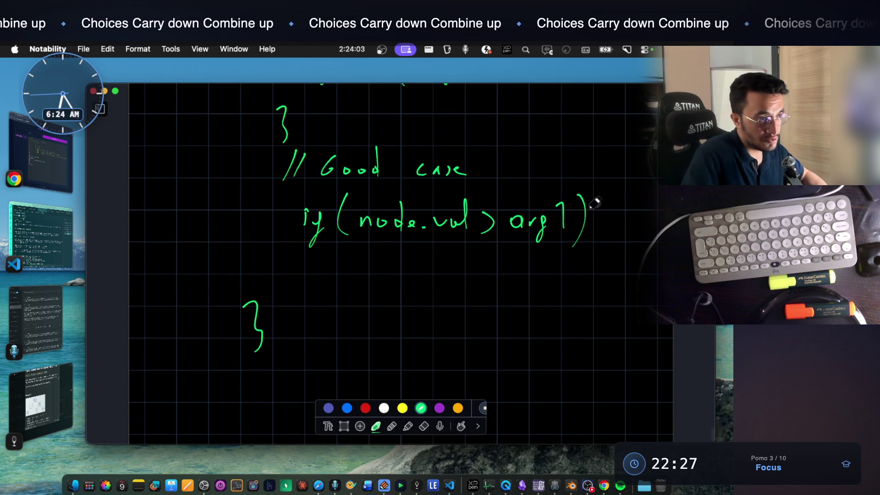
left_click_drag(601, 191, 607, 249)
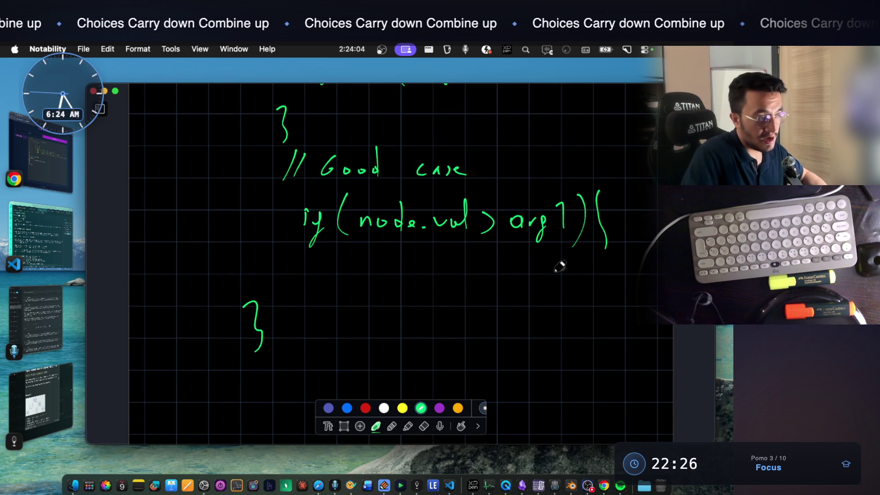
Lasso the bottom closing brace and move it further down
left_click(344, 426)
mouse_move(222, 289)
left_mouse_down()
mouse_move(271, 356)
mouse_move(255, 391)
left_mouse_up()
left_click(321, 349)
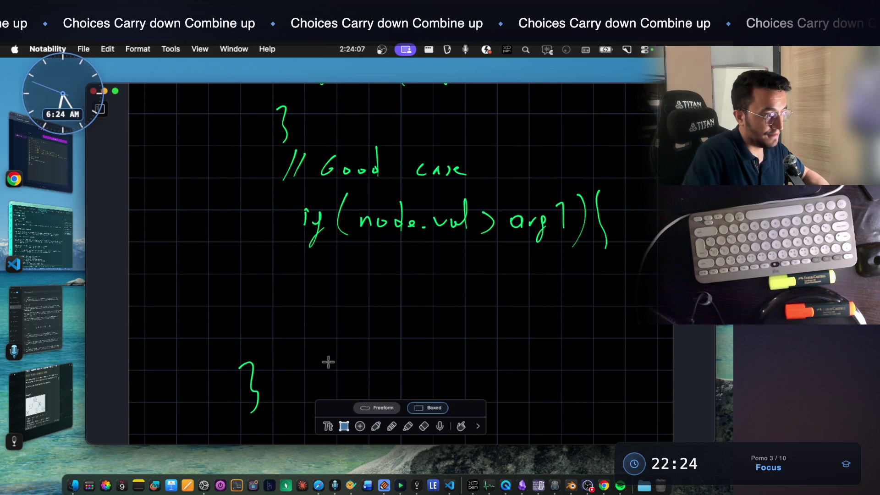
left_click(377, 421)
Write arg1 = node.val; under the good-case if line
mouse_move(359, 268)
left_mouse_down()
mouse_move(362, 281)
mouse_move(383, 267)
mouse_move(377, 292)
left_mouse_up()
mouse_move(390, 264)
left_mouse_down()
mouse_move(395, 284)
mouse_move(416, 273)
mouse_move(438, 281)
mouse_move(485, 271)
mouse_move(488, 279)
left_mouse_up()
mouse_move(498, 277)
left_mouse_down()
mouse_move(546, 257)
mouse_move(558, 269)
left_mouse_up()
left_click_drag(560, 277, 552, 293)
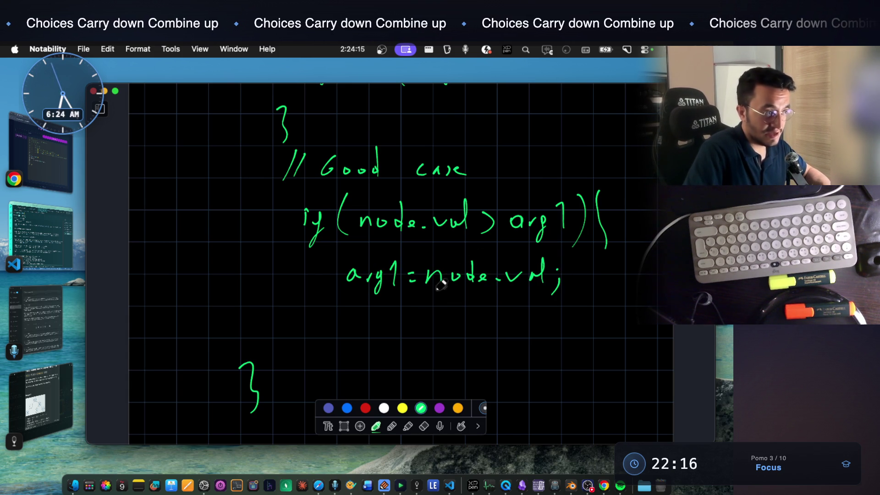
Add the recursive call func(left, arg1); on the next line
scroll(360, 309, "down", 1)
left_click_drag(350, 300, 347, 329)
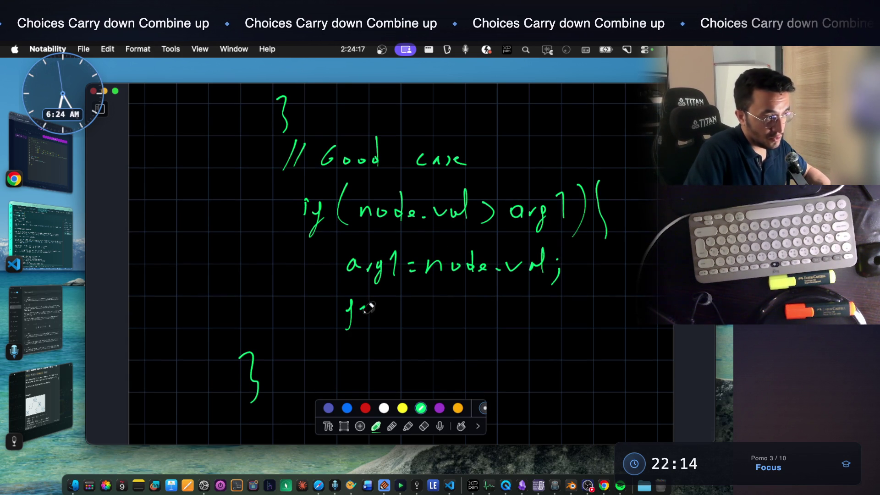
mouse_move(402, 305)
left_mouse_down()
mouse_move(400, 316)
mouse_move(420, 326)
left_mouse_up()
mouse_move(439, 295)
left_mouse_down()
mouse_move(435, 321)
mouse_move(459, 316)
mouse_move(453, 339)
left_mouse_up()
left_click_drag(475, 305, 480, 320)
mouse_move(491, 319)
left_mouse_down()
mouse_move(488, 329)
mouse_move(515, 317)
mouse_move(539, 328)
left_mouse_up()
mouse_move(550, 294)
left_mouse_down()
mouse_move(556, 323)
mouse_move(579, 331)
left_mouse_up()
left_click(585, 310)
Begin the next call func(right below it
scroll(527, 311, "down", 3)
left_click_drag(354, 310, 342, 348)
mouse_move(358, 322)
left_mouse_down()
mouse_move(381, 318)
mouse_move(416, 340)
left_mouse_up()
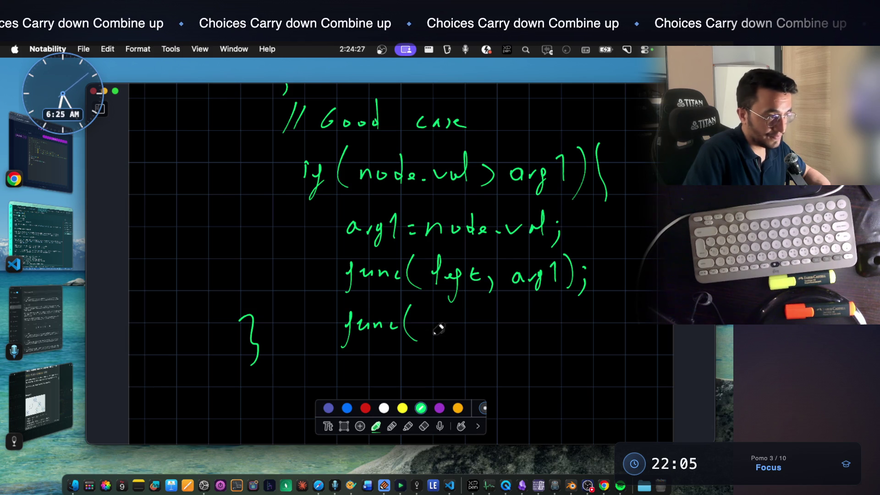
left_click_drag(457, 319, 473, 316)
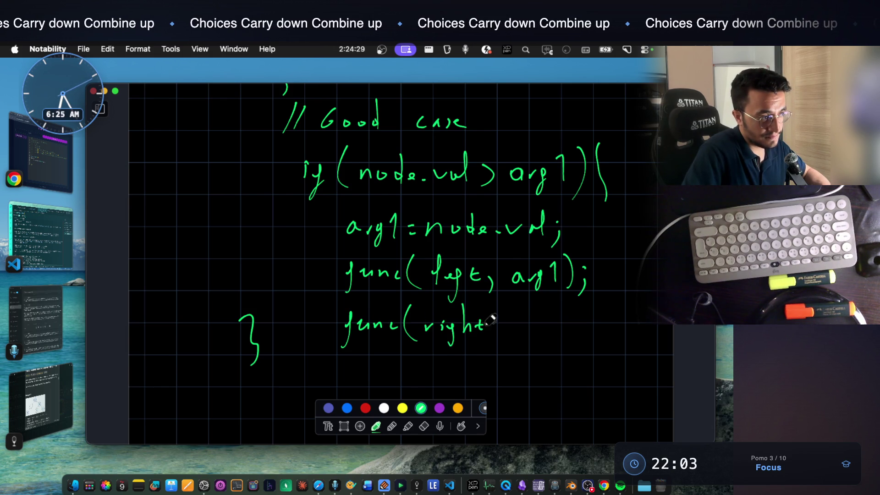